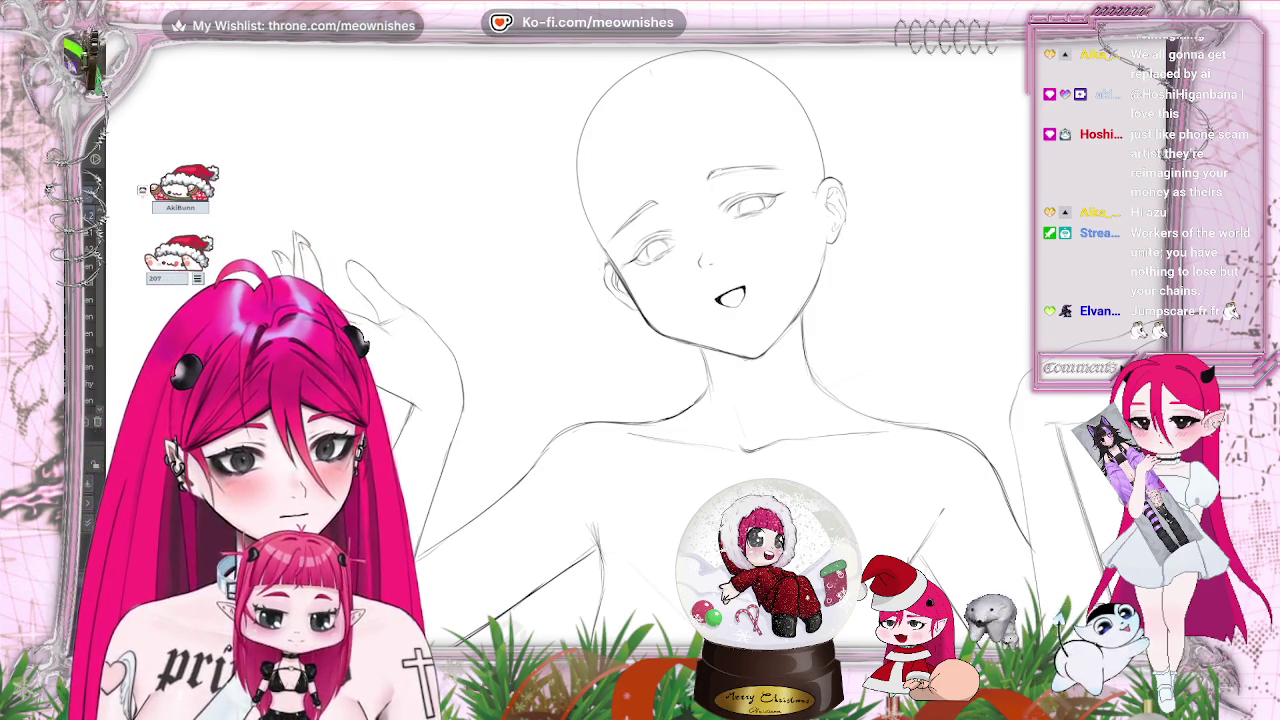
Zoom onto the face and mirror the canvas horizontally to check the face proportions
{"action": "scroll", "coordinate": [722, 268], "scroll_direction": "up", "scroll_amount": 2}
{"action": "scroll", "coordinate": [760, 300], "scroll_direction": "up", "scroll_amount": 2}
{"action": "scroll", "coordinate": [760, 330], "scroll_direction": "up", "scroll_amount": 1}
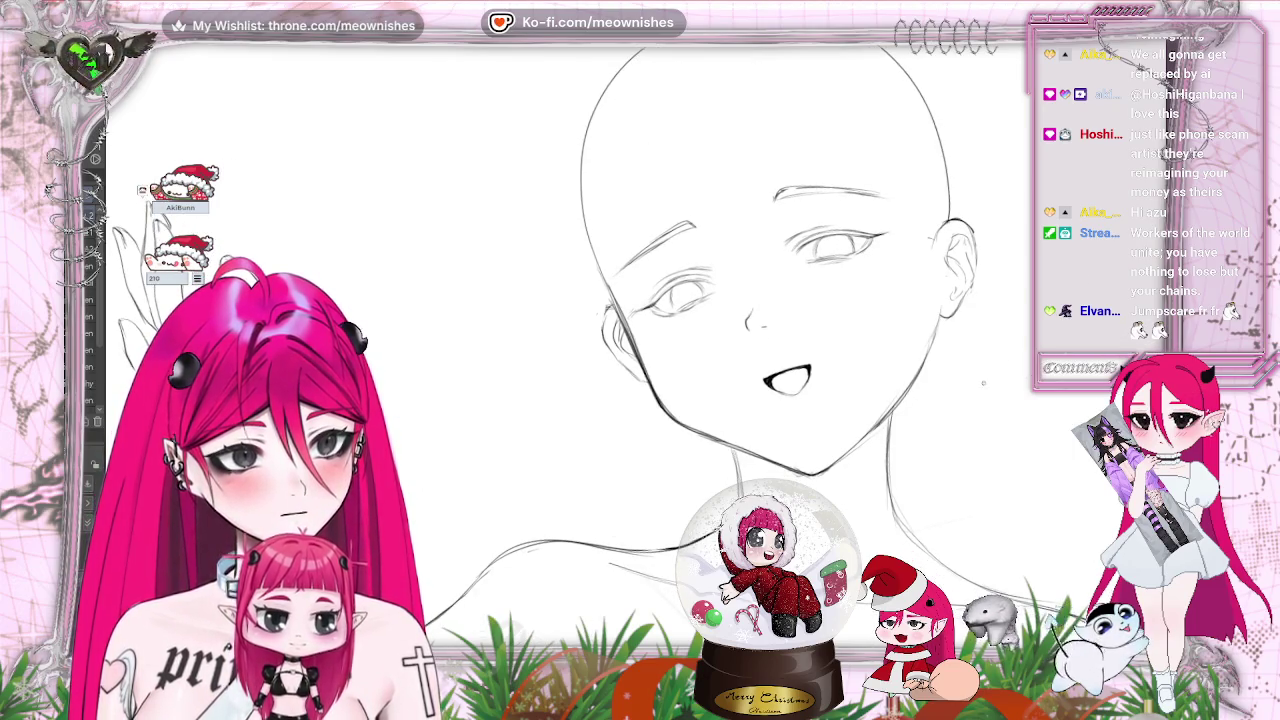
{"action": "scroll", "coordinate": [690, 300], "scroll_direction": "right", "scroll_amount": 3}
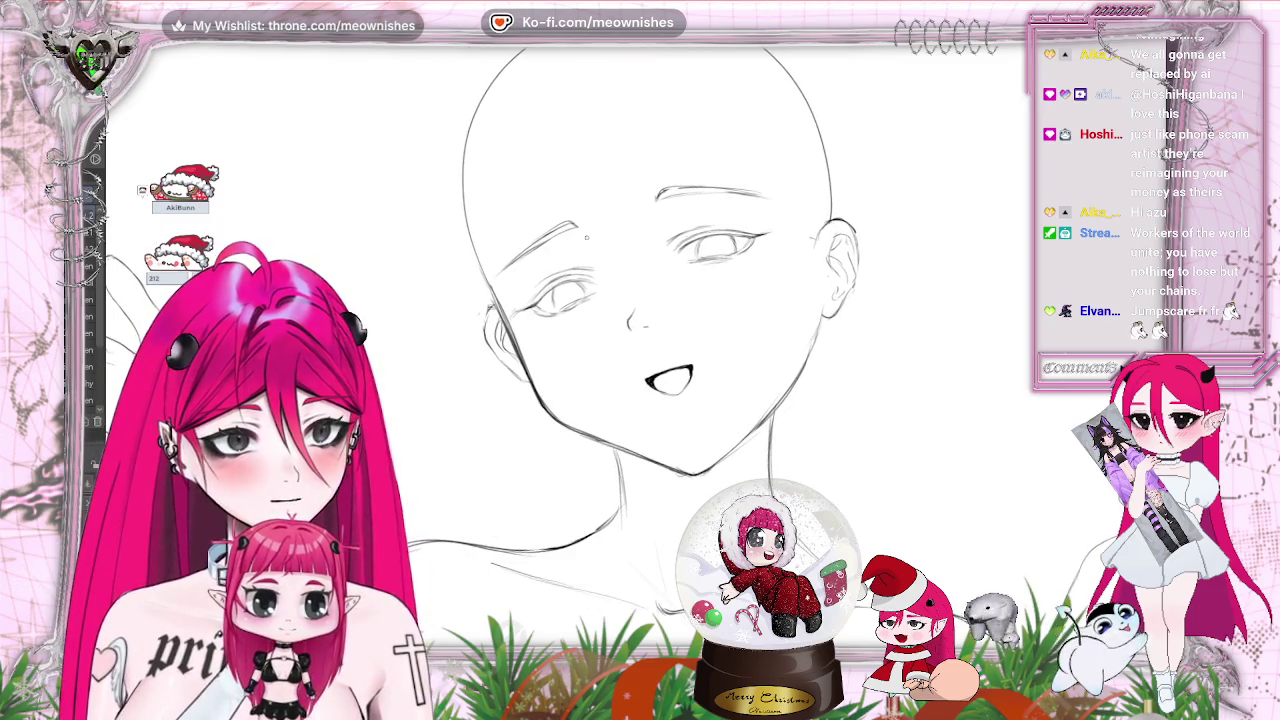
{"action": "key", "text": "h"}
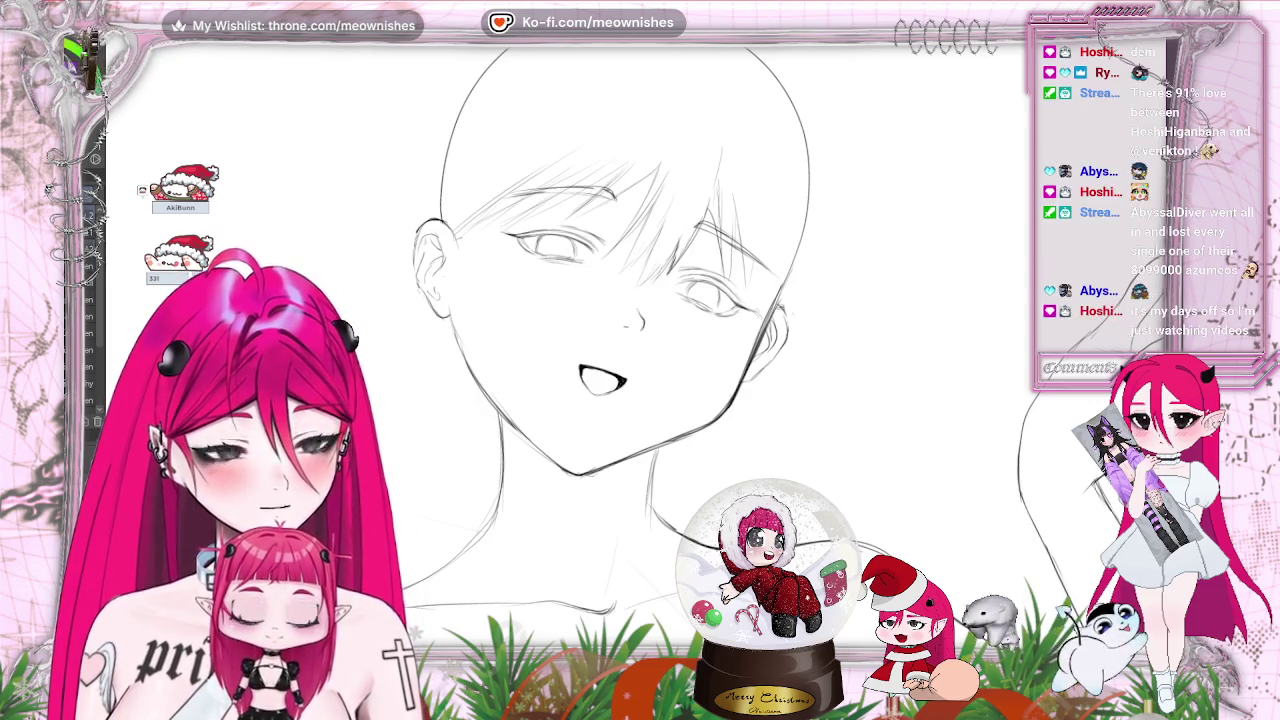
Zoom out to show the shoulders, flip the view back to normal, and select the sketching brush
{"action": "key", "text": "ctrl+minus"}
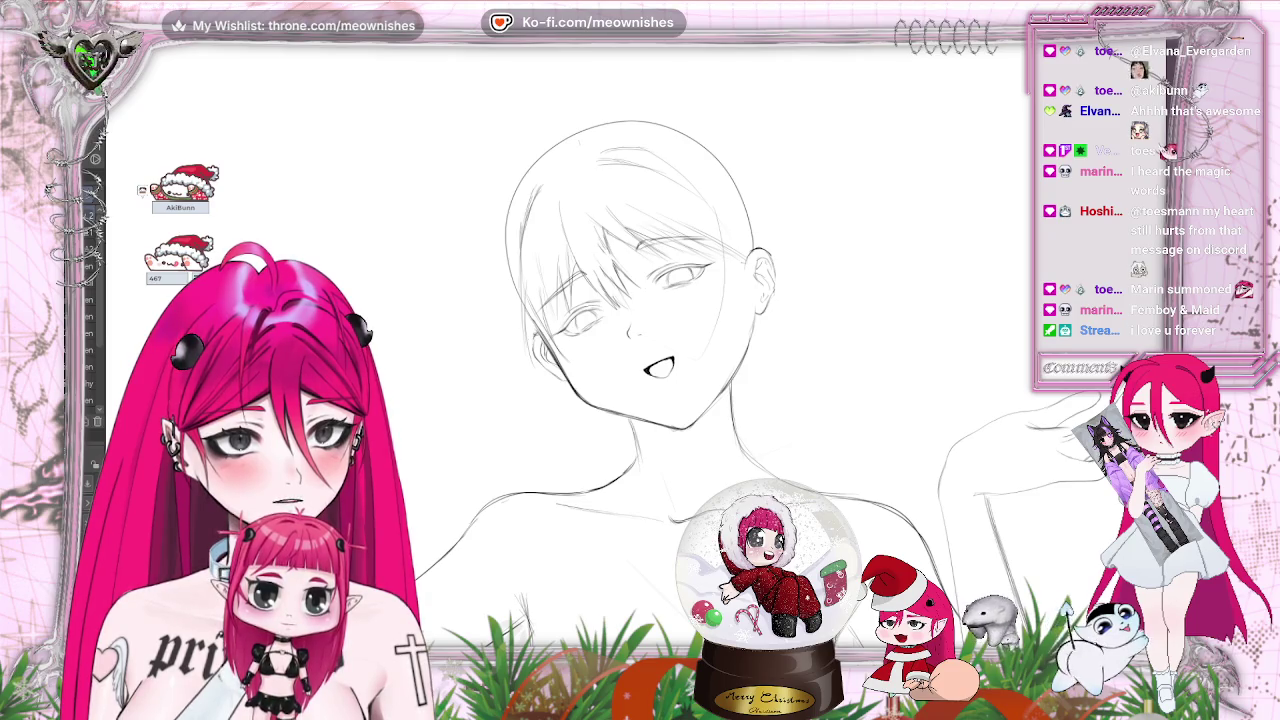
{"action": "key", "text": "m"}
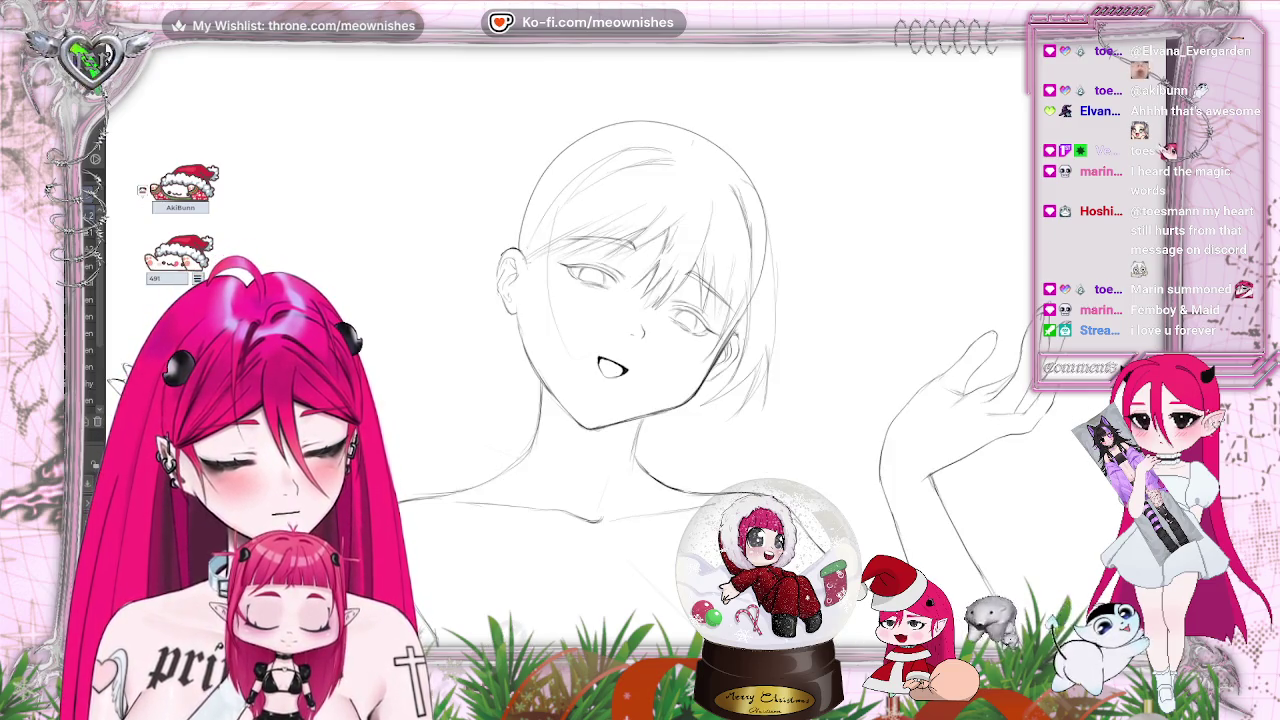
{"action": "key", "text": "e"}
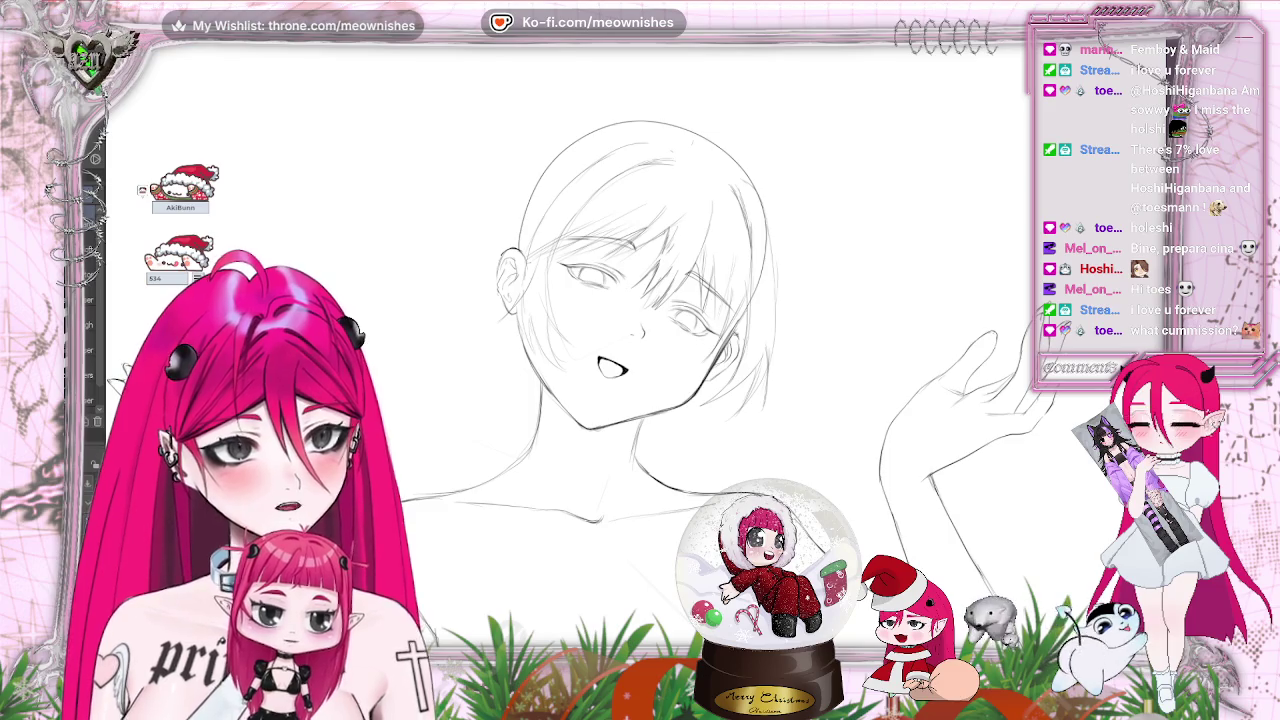
Undo and redo the latest hair strands to compare and keep them, then zoom out to the page
{"action": "key", "text": "ctrl+z"}
{"action": "key", "text": "ctrl+y"}
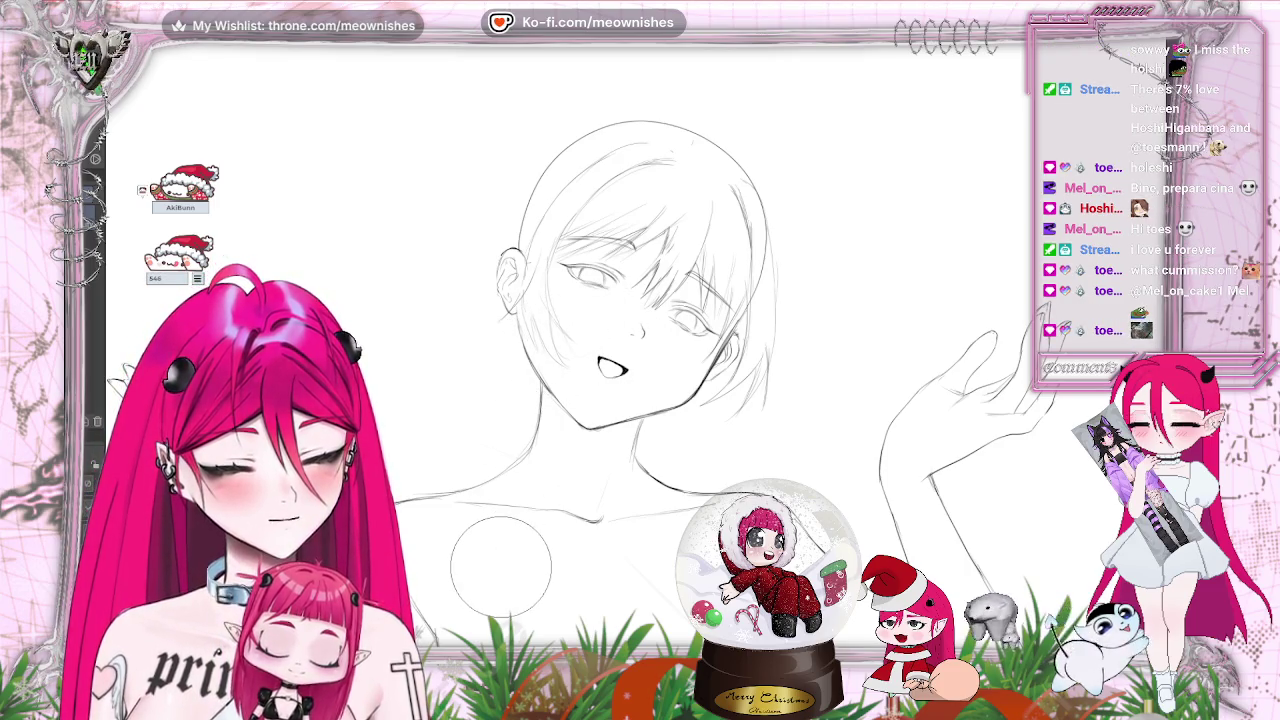
{"action": "key", "text": "ctrl+minus"}
{"action": "key", "text": "ctrl+minus"}
{"action": "key", "text": "ctrl+minus"}
{"action": "key", "text": "ctrl+plus"}
{"action": "key", "text": "ctrl+plus"}
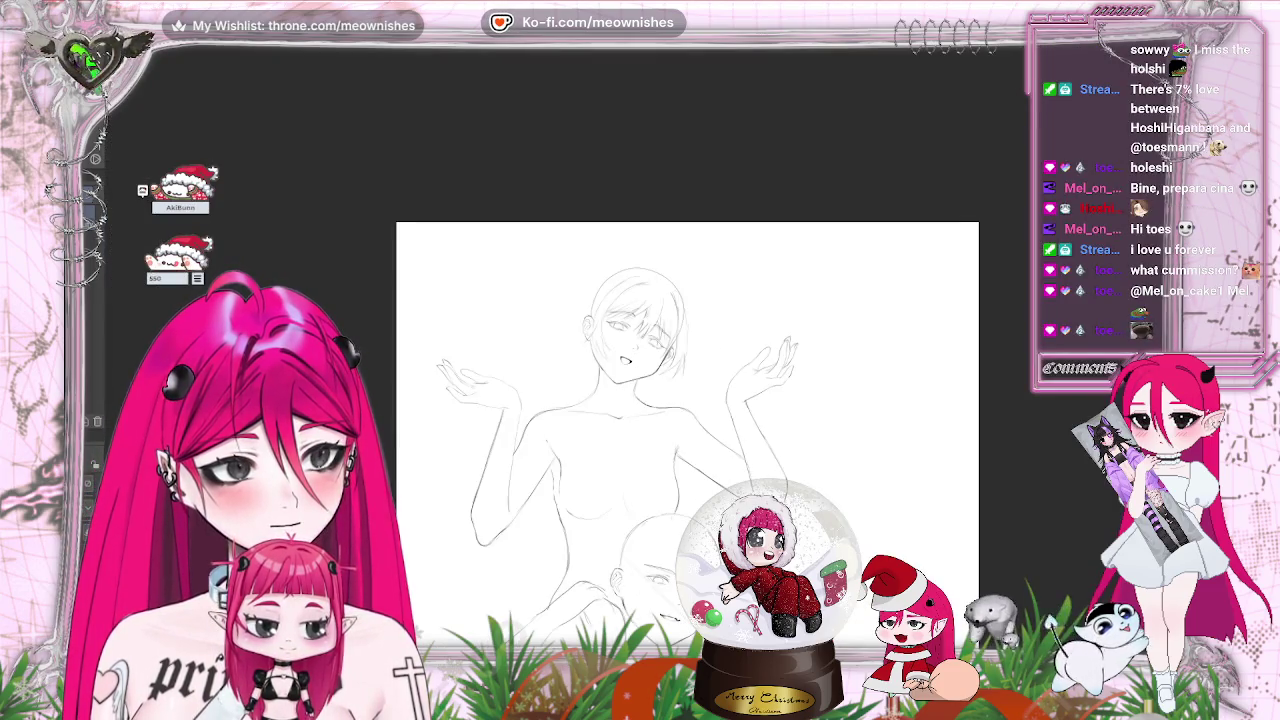
{"action": "key", "text": "ctrl+minus"}
{"action": "key", "text": "ctrl+minus"}
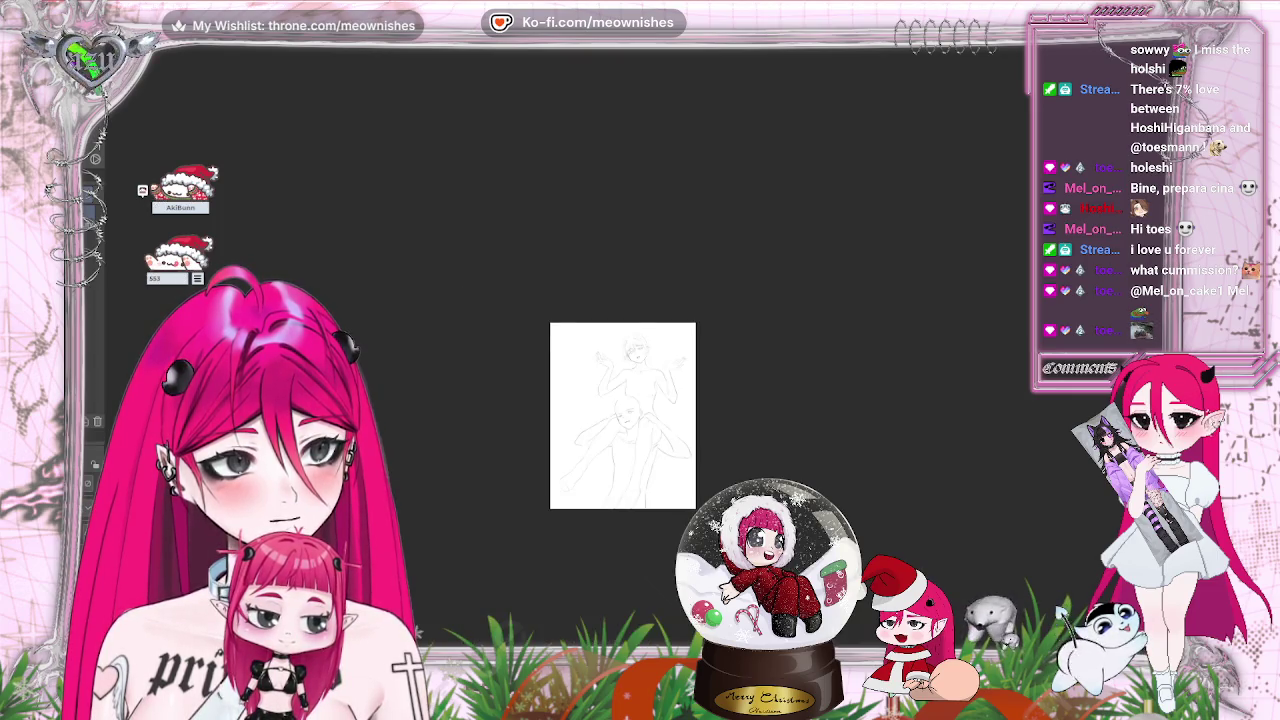
Zoom in on the upper figure's head to draw the longer side strands
{"action": "key", "text": "ctrl+plus"}
{"action": "key", "text": "ctrl+plus"}
{"action": "key", "text": "ctrl+plus"}
{"action": "key", "text": "ctrl+plus"}
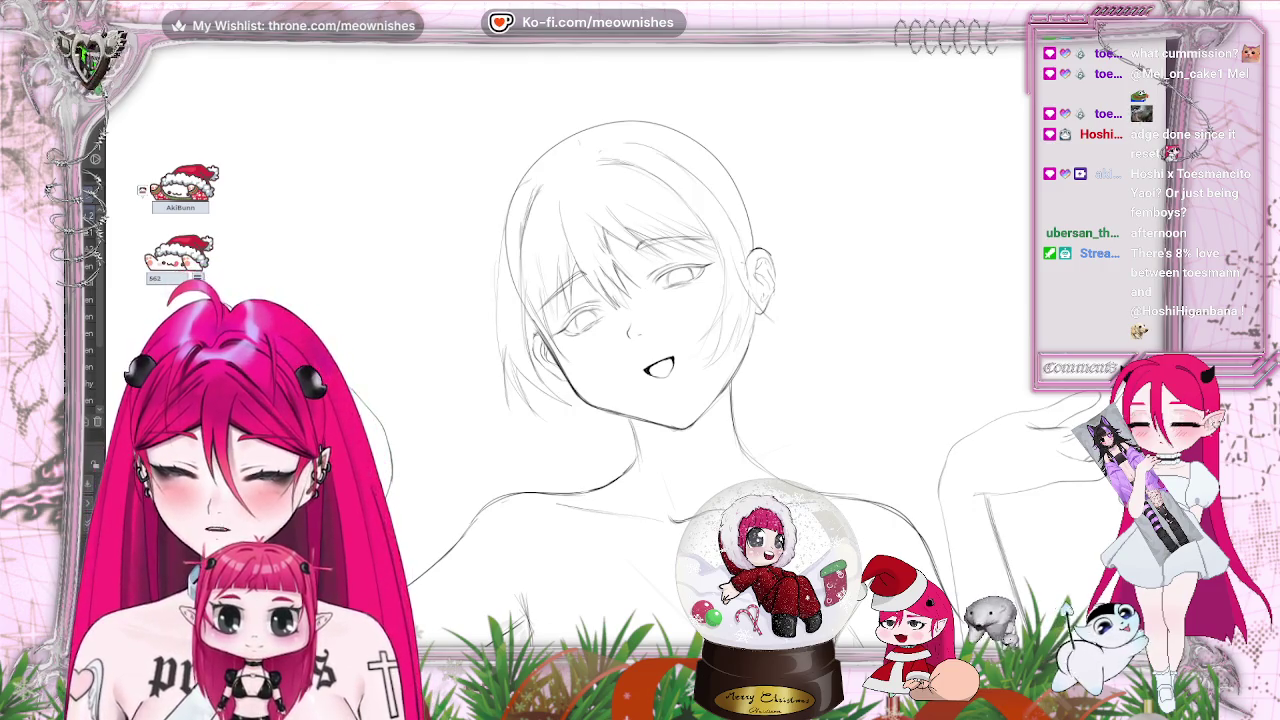
Fit the whole page, then rotate the canvas slightly clockwise and zoom in on the face
{"action": "key", "text": "ctrl+0"}
{"action": "key", "text": "ctrl+minus"}
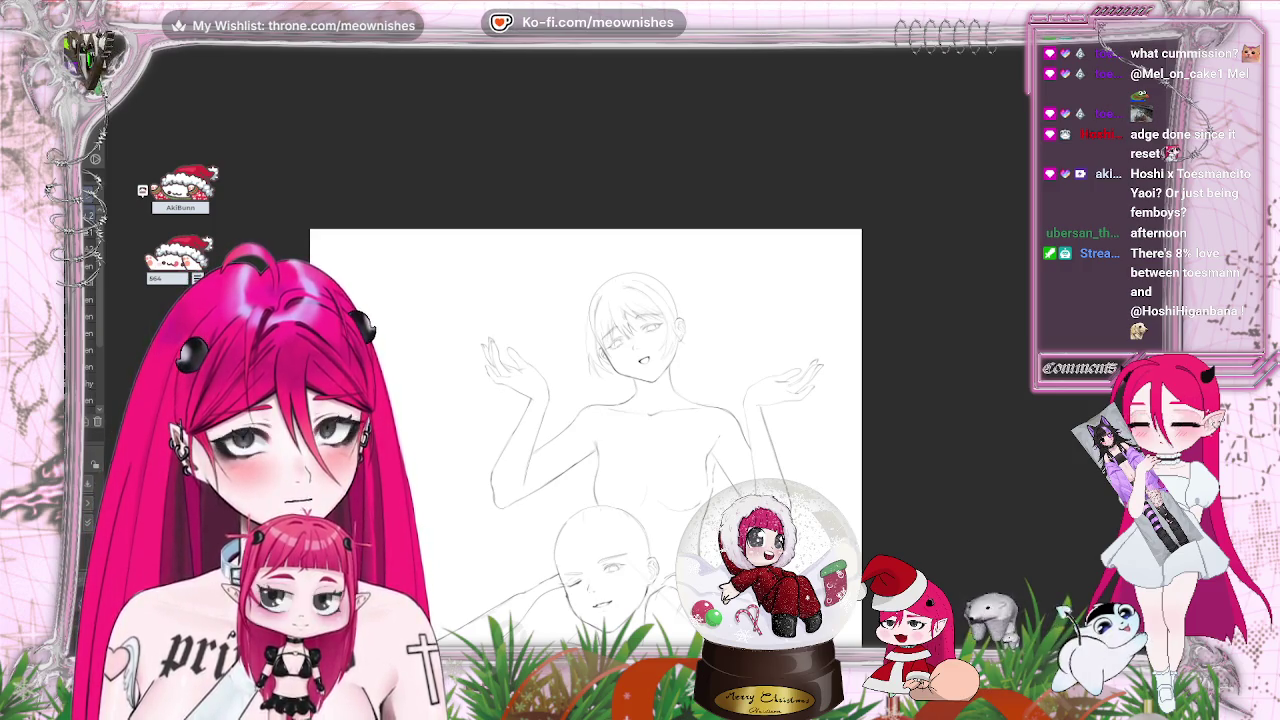
{"action": "key", "text": "asciicircum"}
{"action": "key", "text": "asciicircum"}
{"action": "key", "text": "ctrl+plus"}
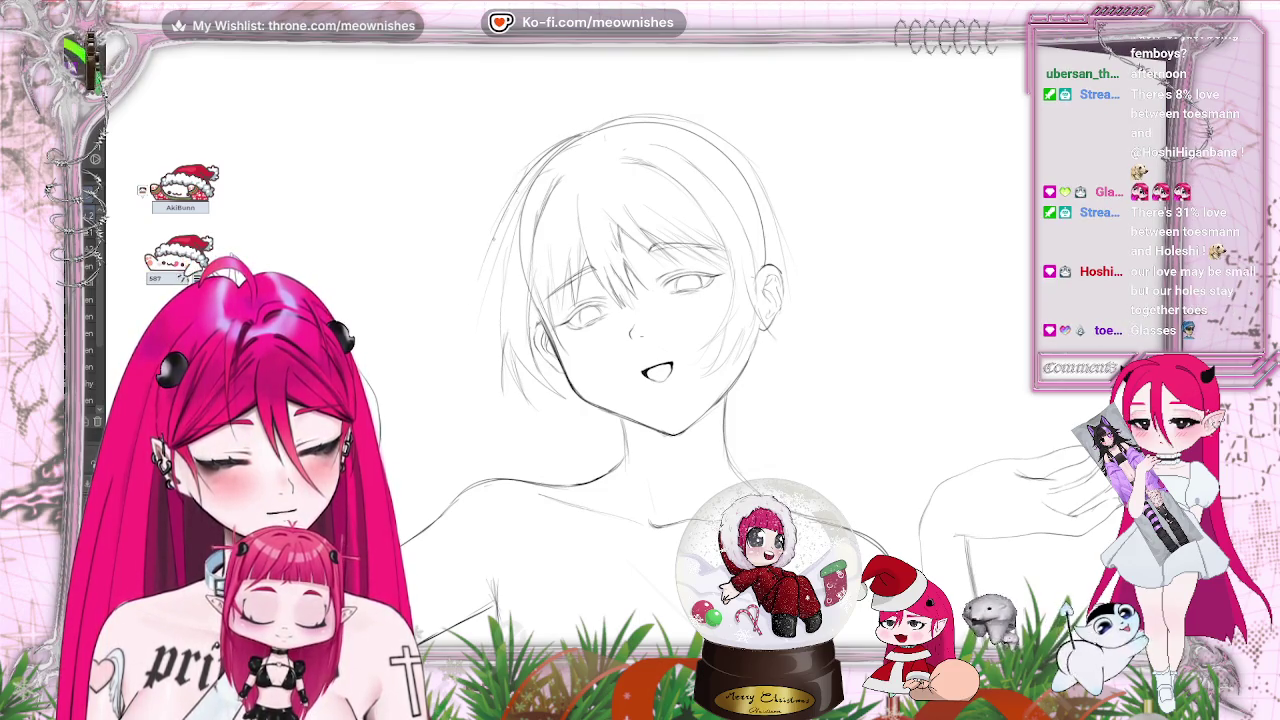
Compare the new right-side hair strokes by undoing and redoing them, then zoom out to the page
{"action": "key", "text": "ctrl+z"}
{"action": "key", "text": "ctrl+y"}
{"action": "key", "text": "ctrl+z"}
{"action": "key", "text": "ctrl+y"}
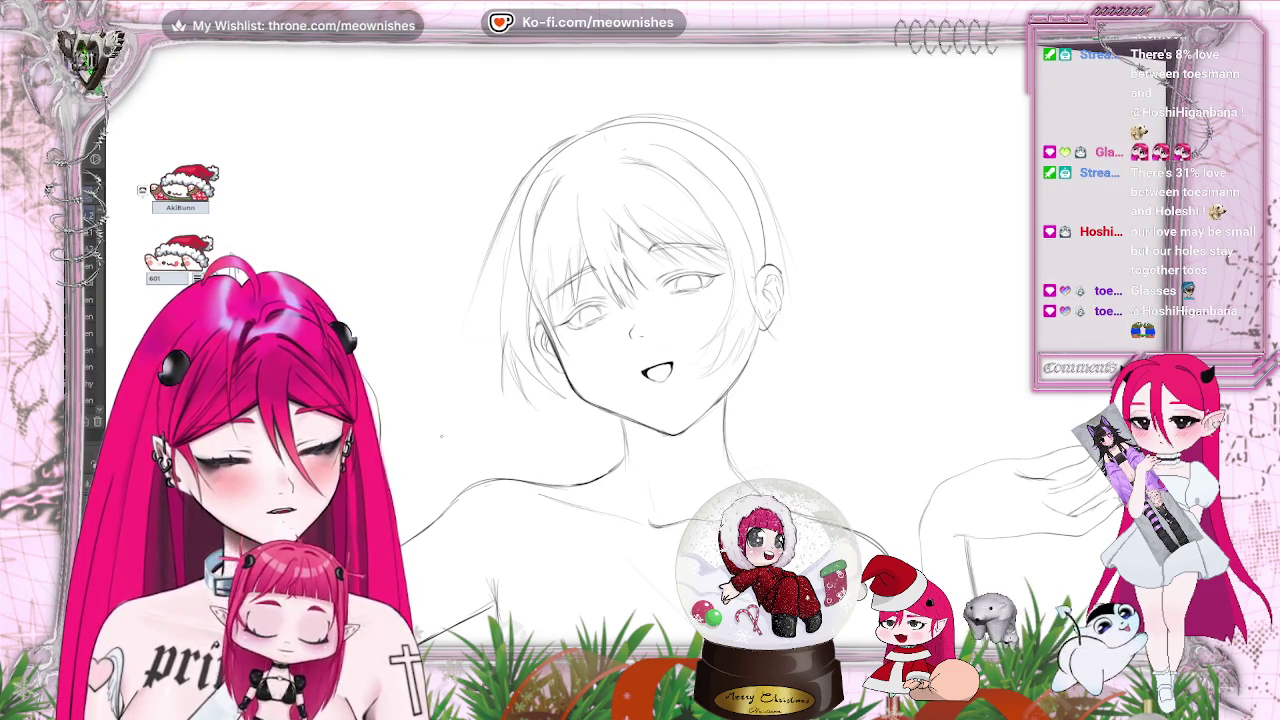
{"action": "key", "text": "ctrl+minus"}
{"action": "key", "text": "ctrl+minus"}
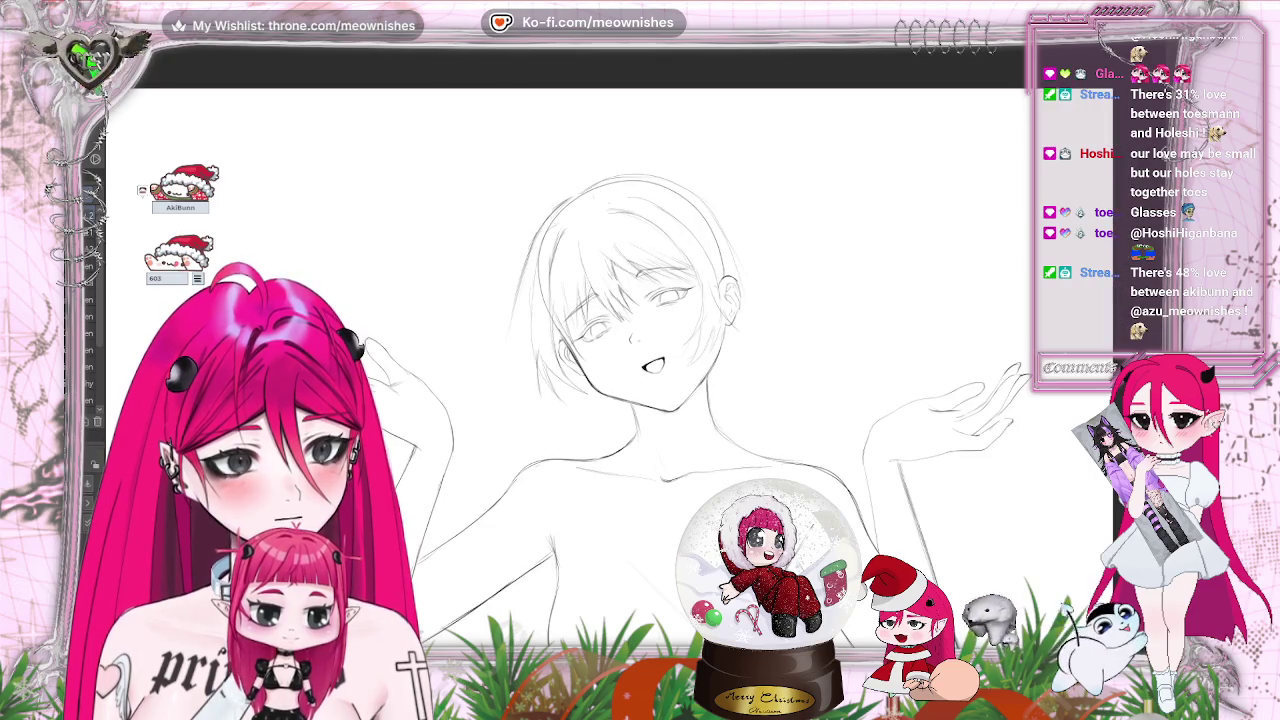
Sketch the lower figure's winking face, zooming out to check it against the whole page
{"action": "key", "text": "ctrl+minus"}
{"action": "key", "text": "ctrl+plus"}
{"action": "key", "text": "ctrl+plus"}
{"action": "key", "text": "ctrl+minus"}
{"action": "key", "text": "ctrl+minus"}
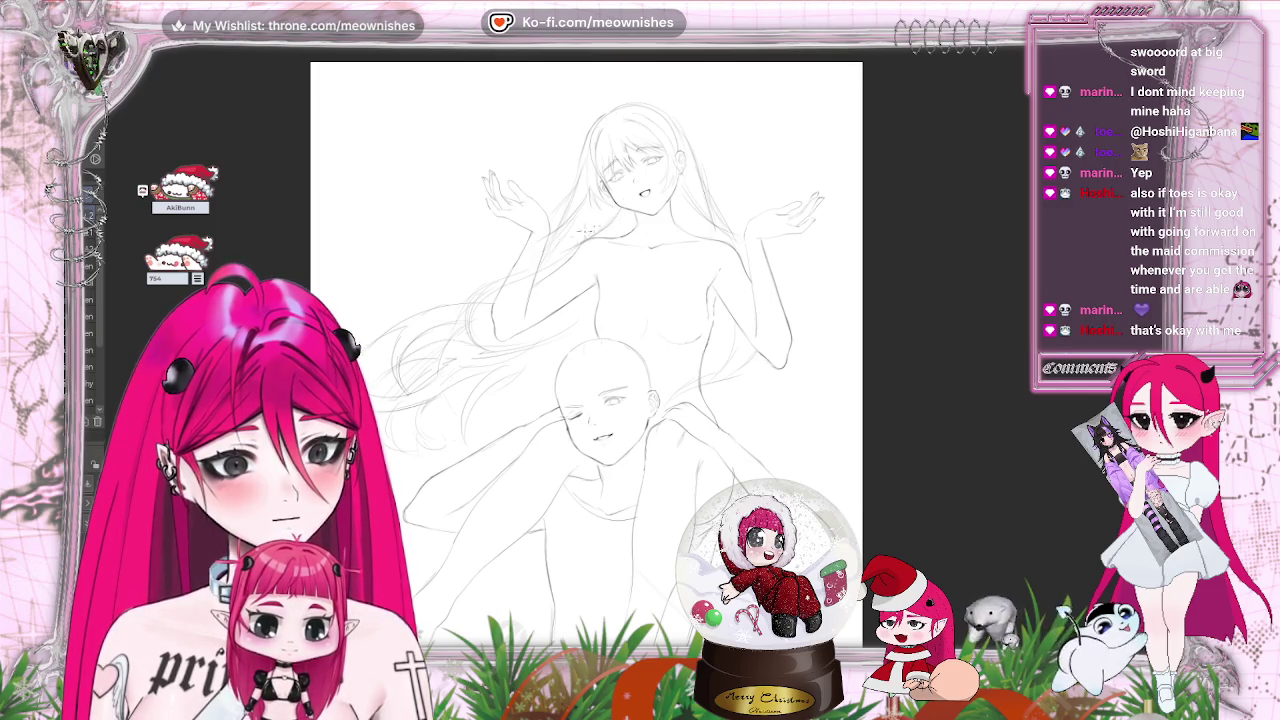
{"action": "key", "text": "ctrl+minus"}
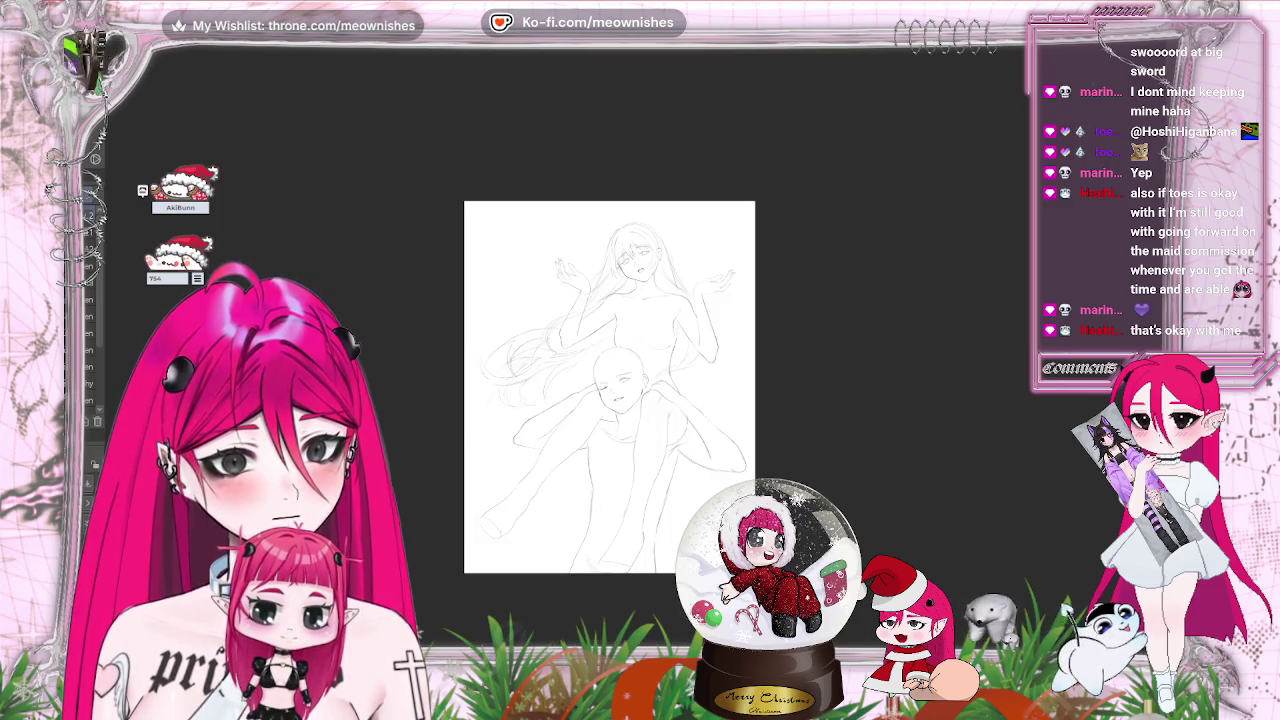
{"action": "key", "text": "ctrl+plus"}
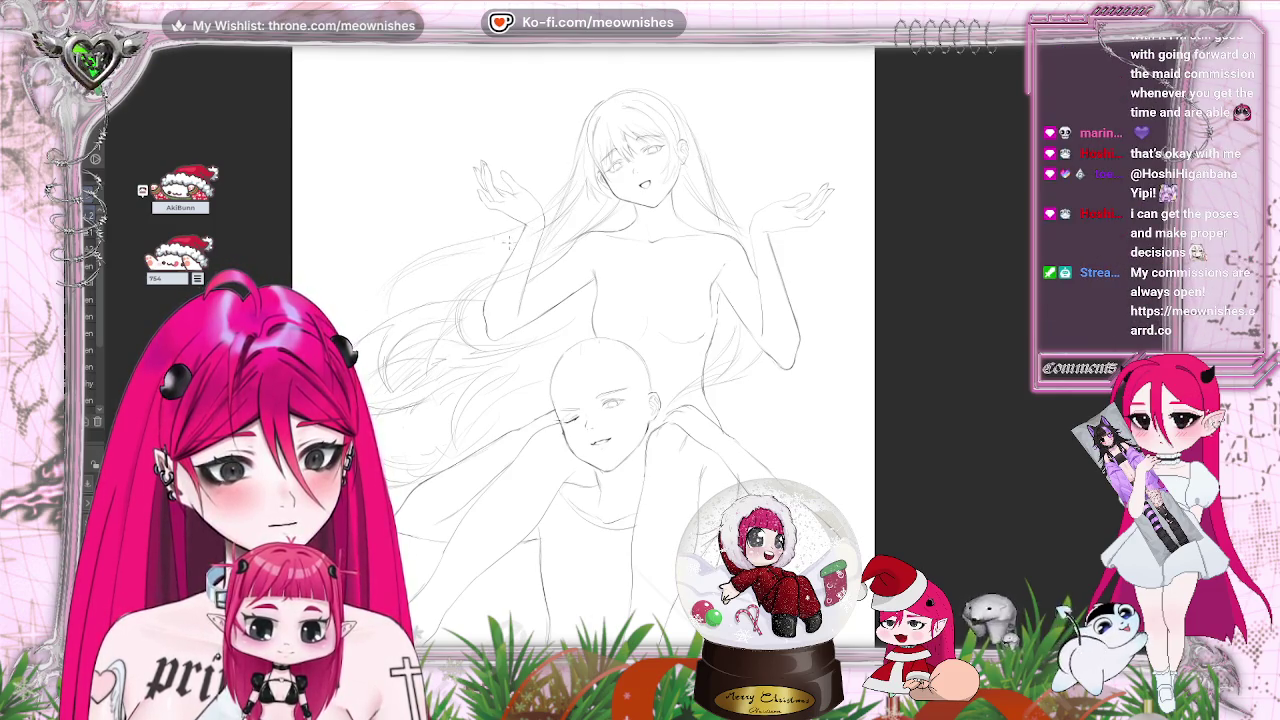
{"action": "key", "text": "ctrl+0"}
{"action": "key", "text": "ctrl+alt+0"}
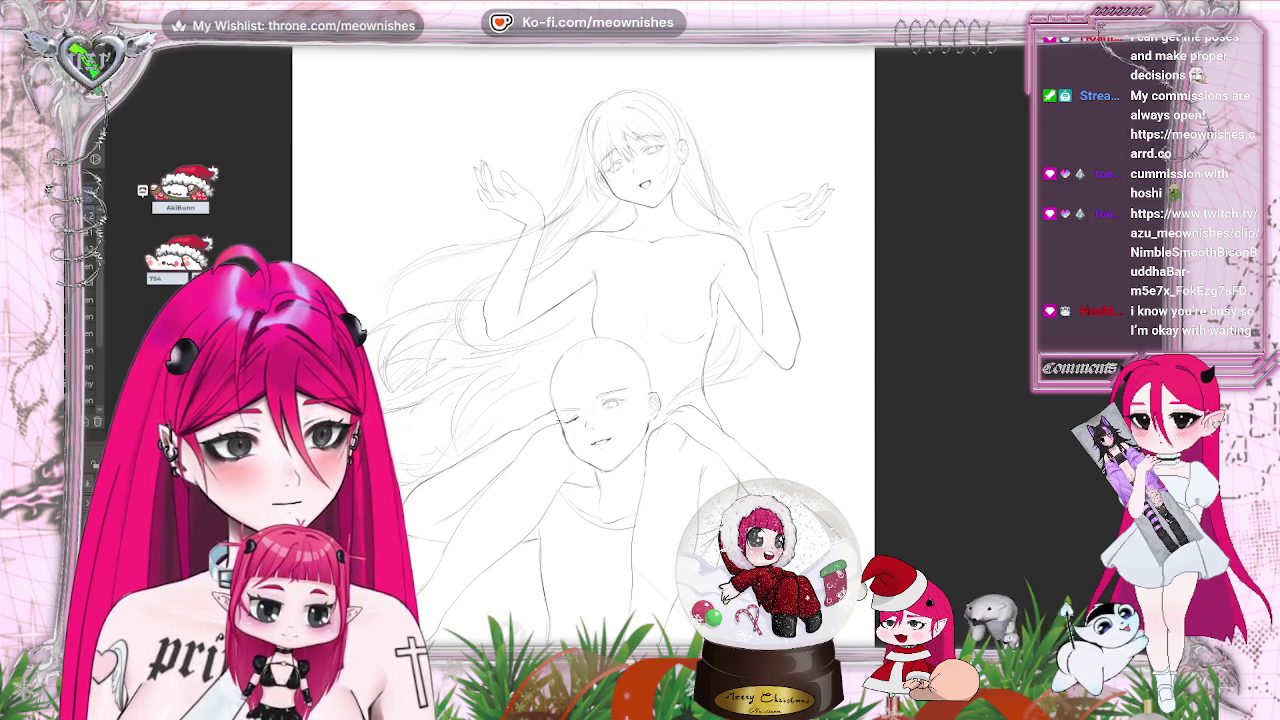
{"action": "scroll", "coordinate": [583, 400], "scroll_direction": "up", "scroll_amount": 3}
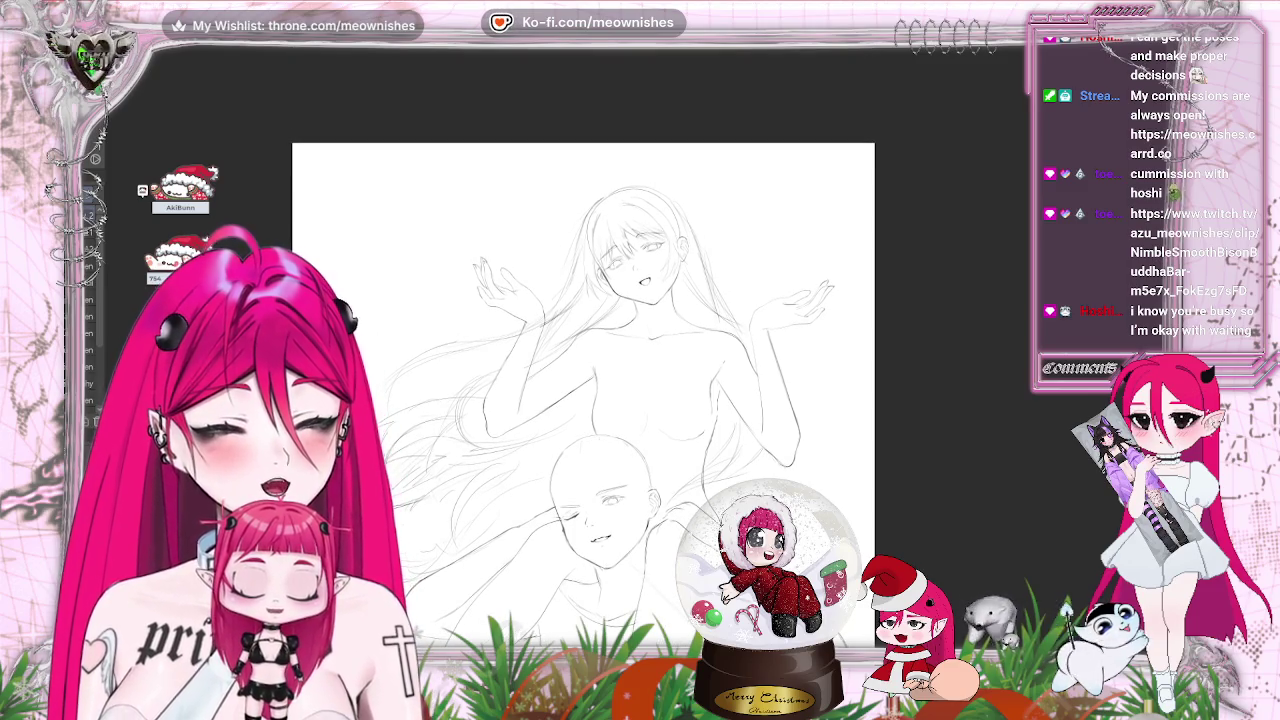
{"action": "key", "text": "ctrl+plus"}
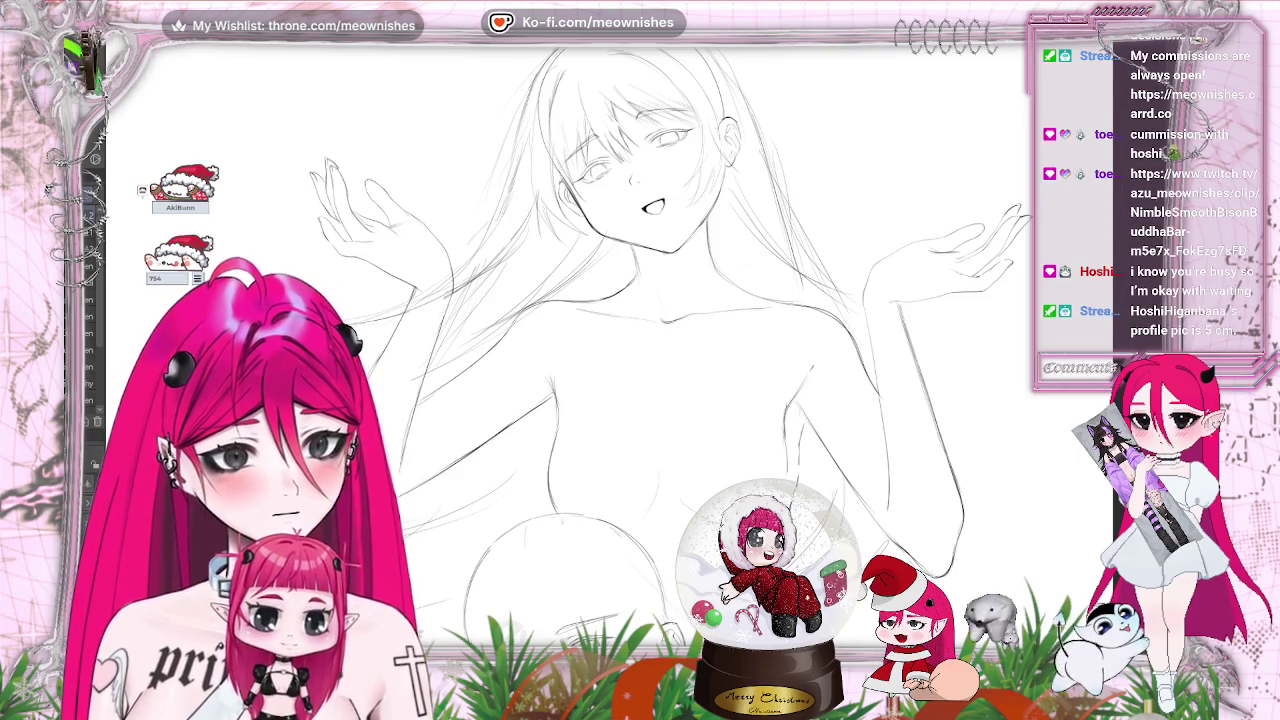
{"action": "scroll", "coordinate": [660, 350], "scroll_direction": "up", "scroll_amount": 3}
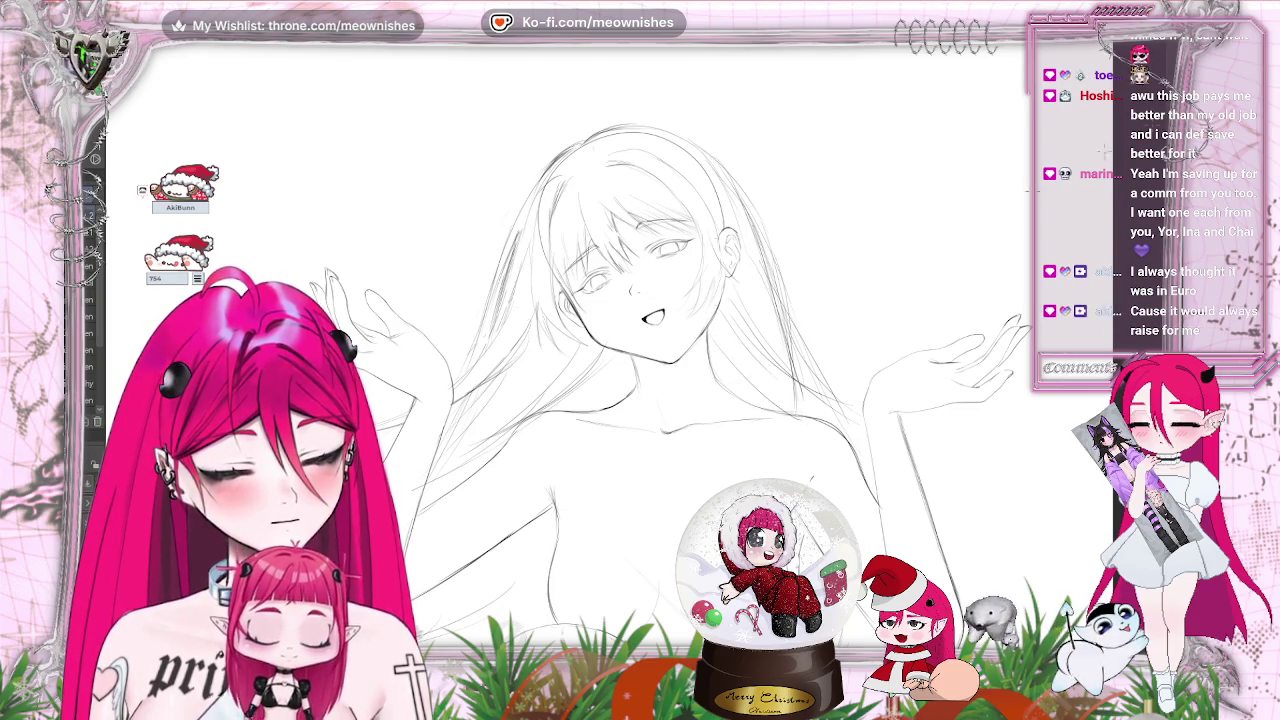
{"action": "key", "text": "ctrl+0"}
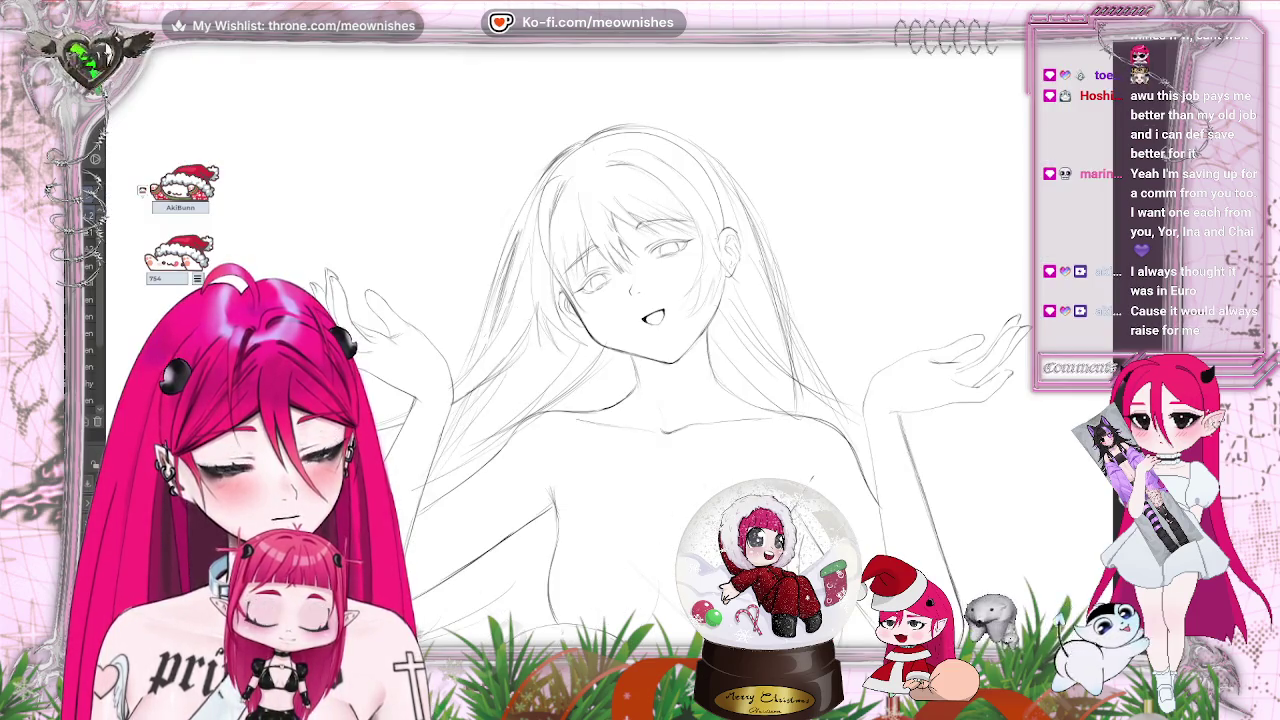
{"action": "key", "text": "ctrl+minus"}
{"action": "key", "text": "ctrl+plus"}
{"action": "key", "text": "ctrl+plus"}
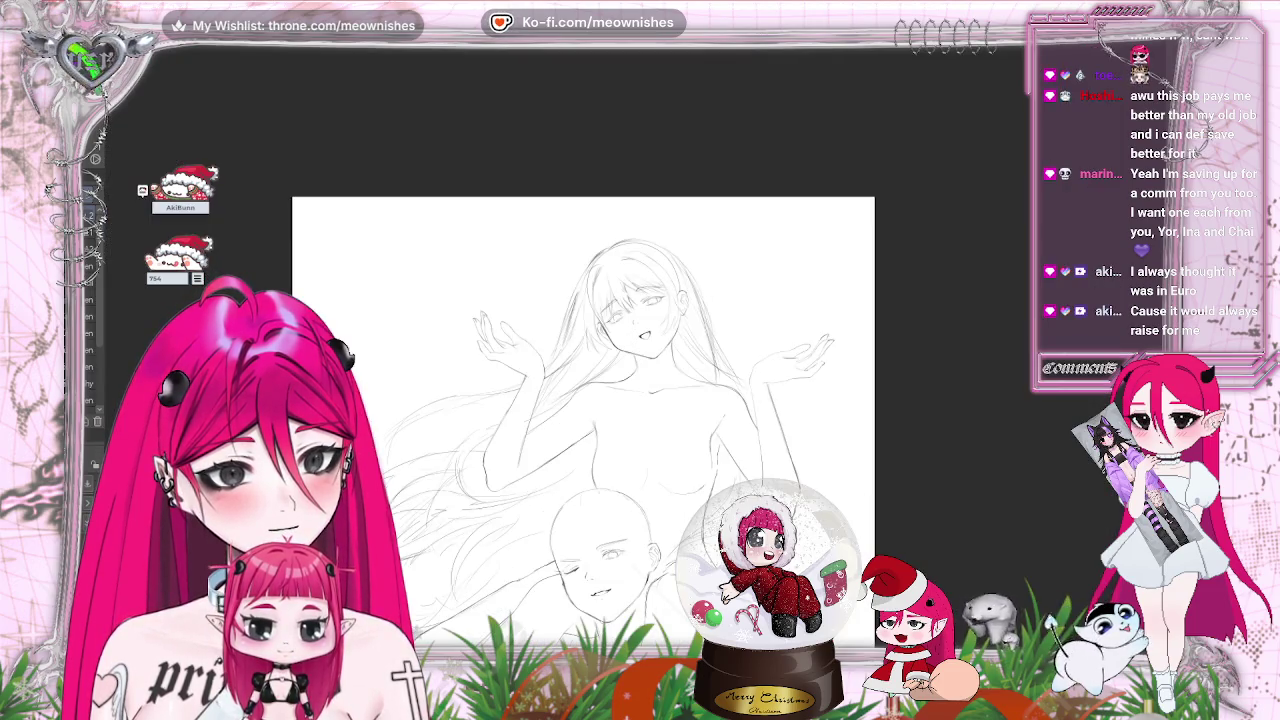
{"action": "key", "text": "ctrl+minus"}
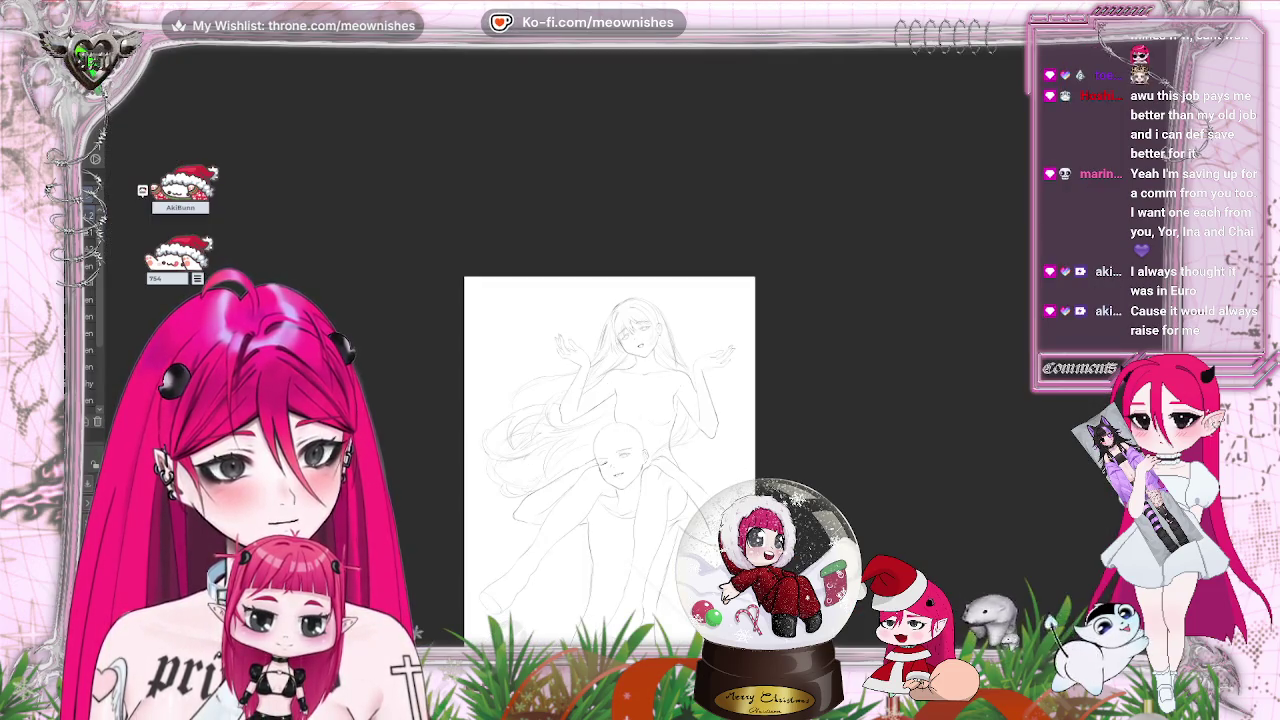
{"action": "key", "text": "ctrl+plus"}
{"action": "key", "text": "ctrl+plus"}
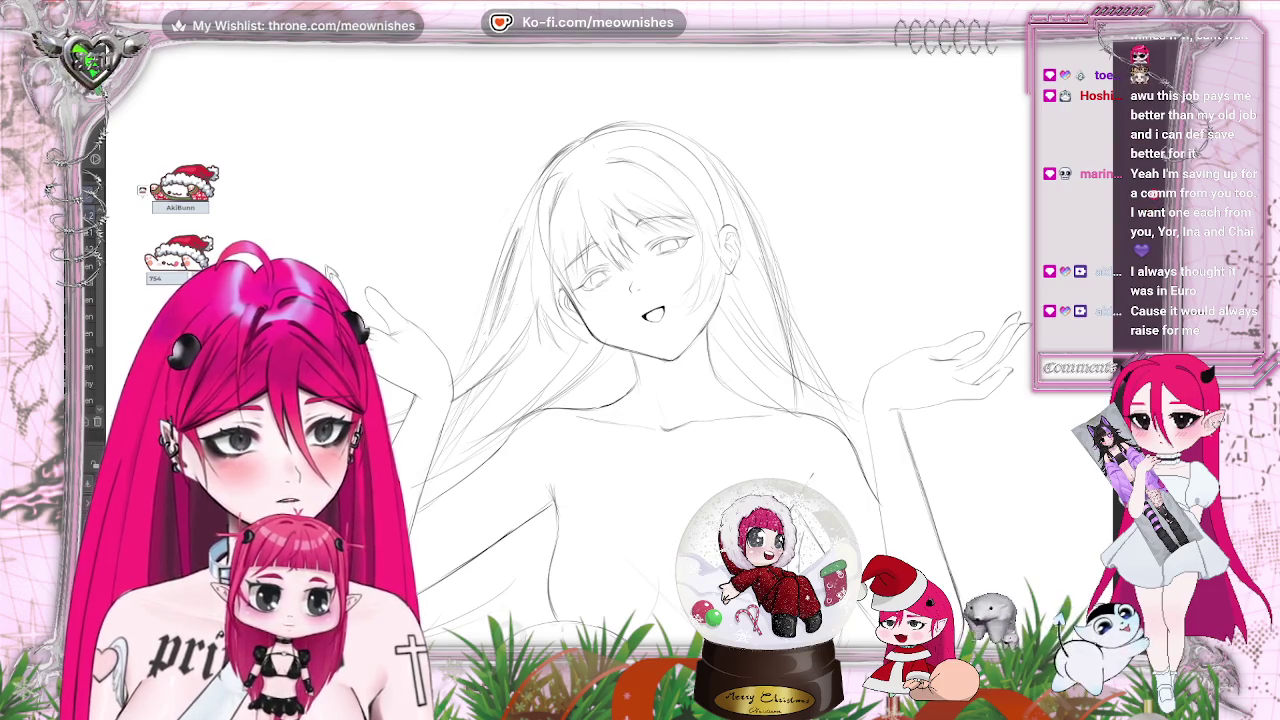
{"action": "scroll", "coordinate": [570, 400], "scroll_direction": "up", "scroll_amount": 3}
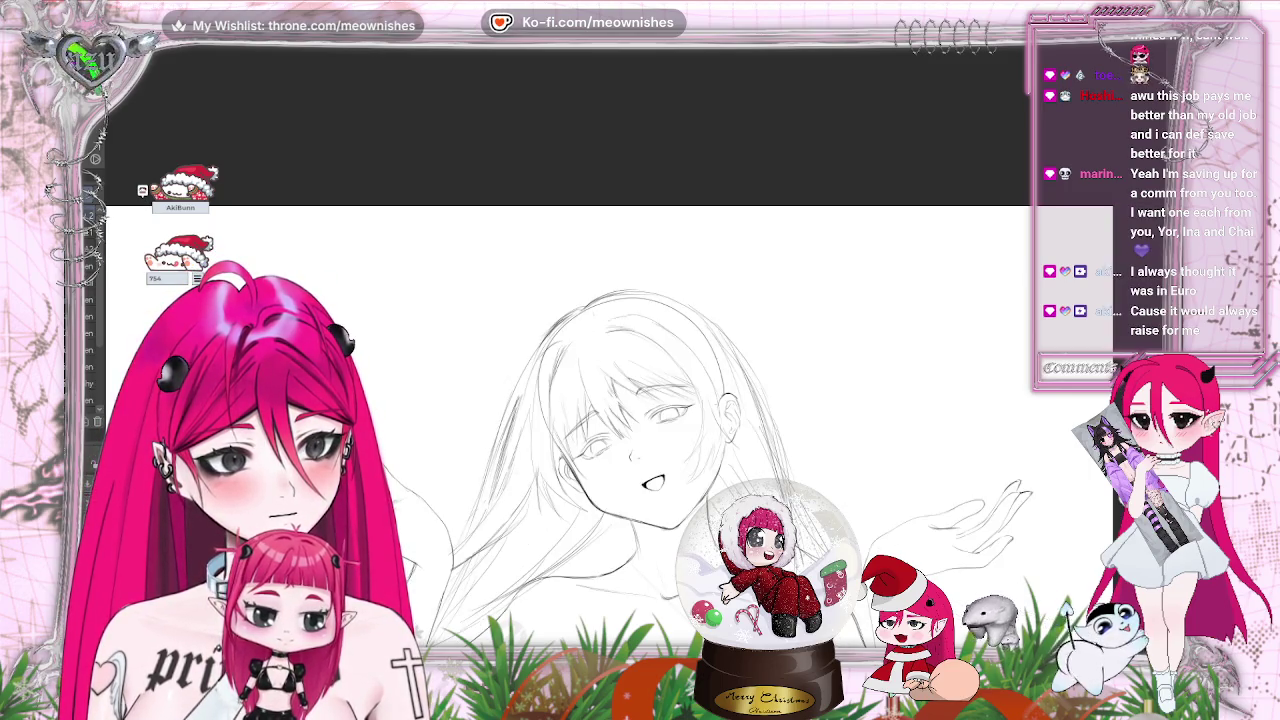
Tilt the canvas and outline a long bunny ear rising from the top of the hair
{"action": "key", "text": "^"}
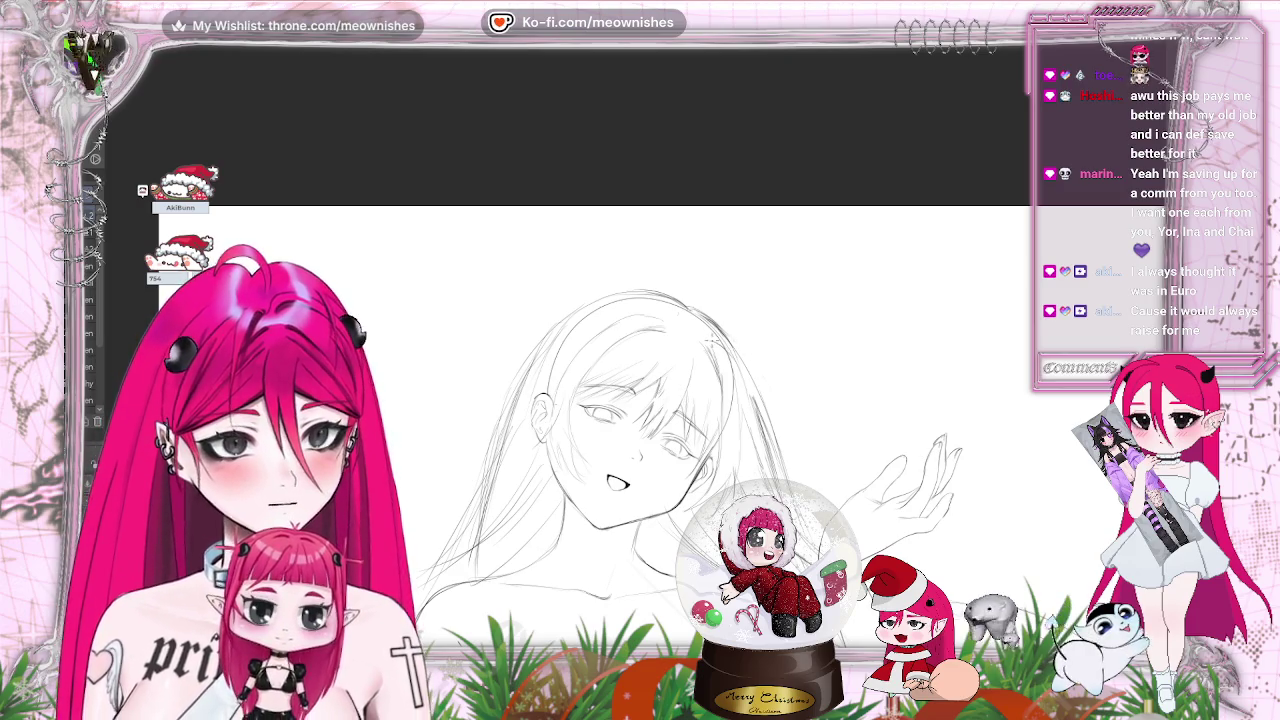
{"action": "left_click_drag", "start_coordinate": [720, 340], "coordinate": [770, 306]}
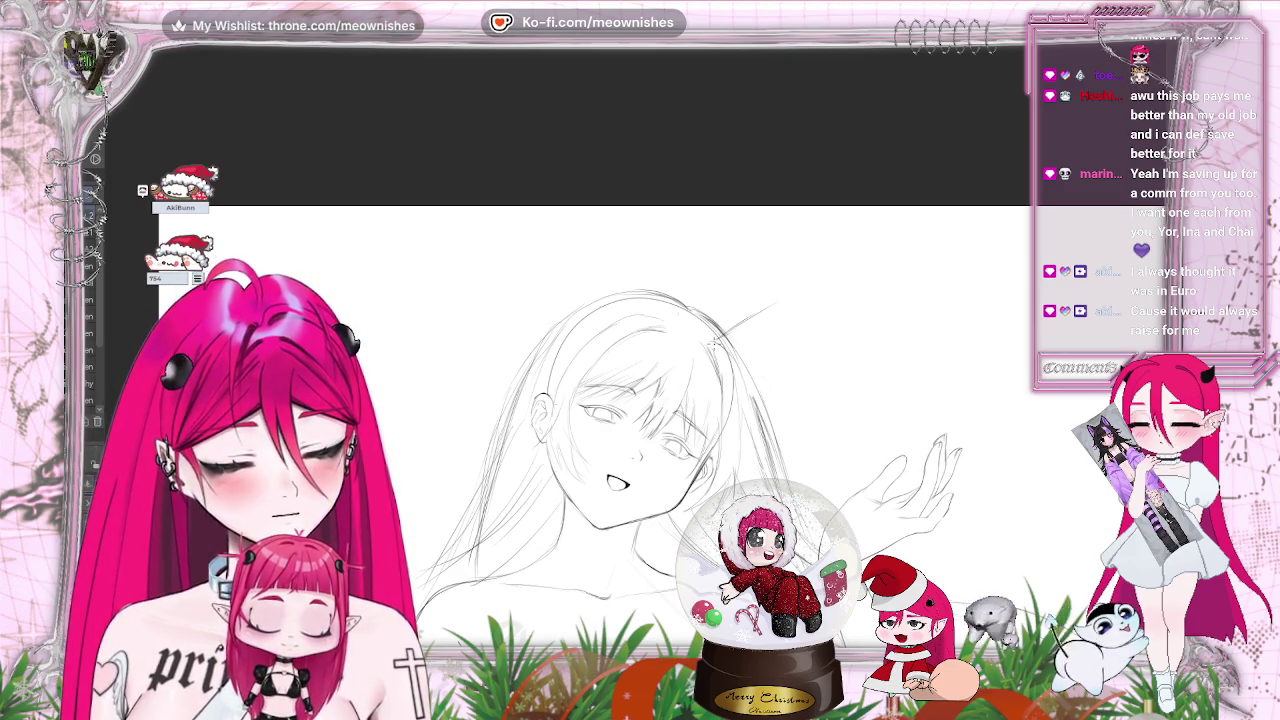
{"action": "left_click_drag", "start_coordinate": [712, 344], "coordinate": [758, 306]}
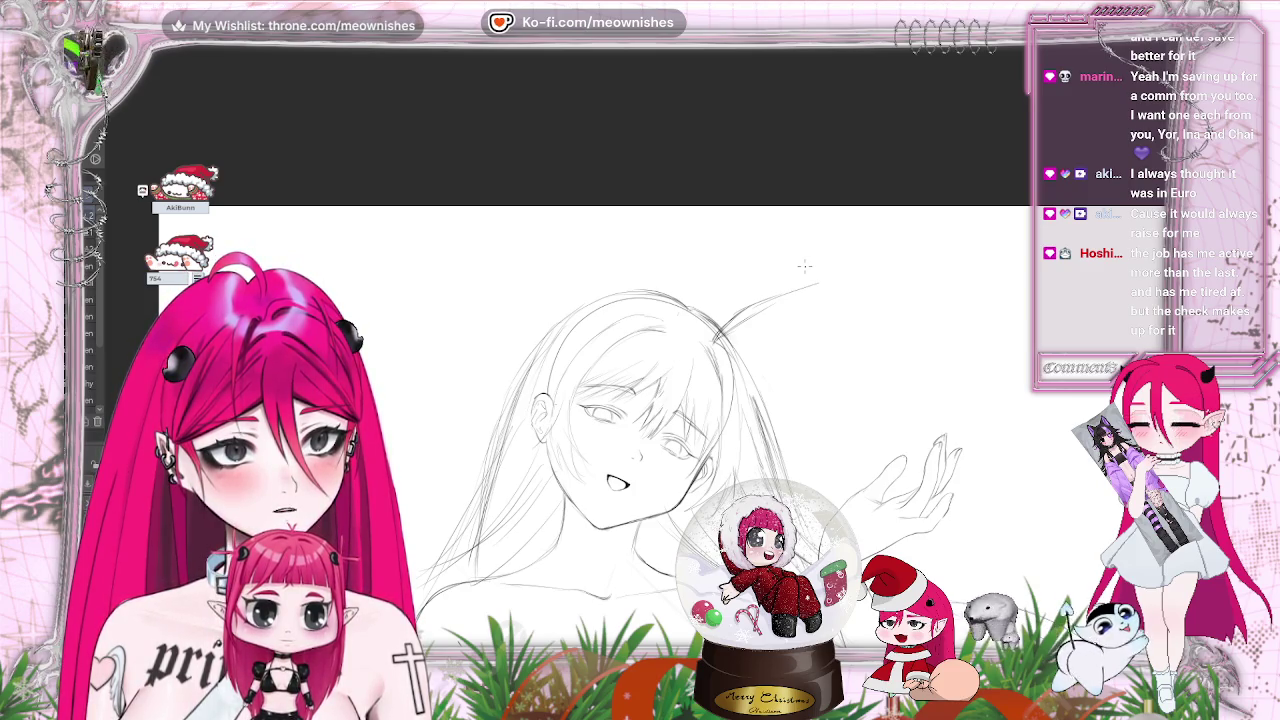
{"action": "left_click_drag", "start_coordinate": [805, 280], "coordinate": [766, 378]}
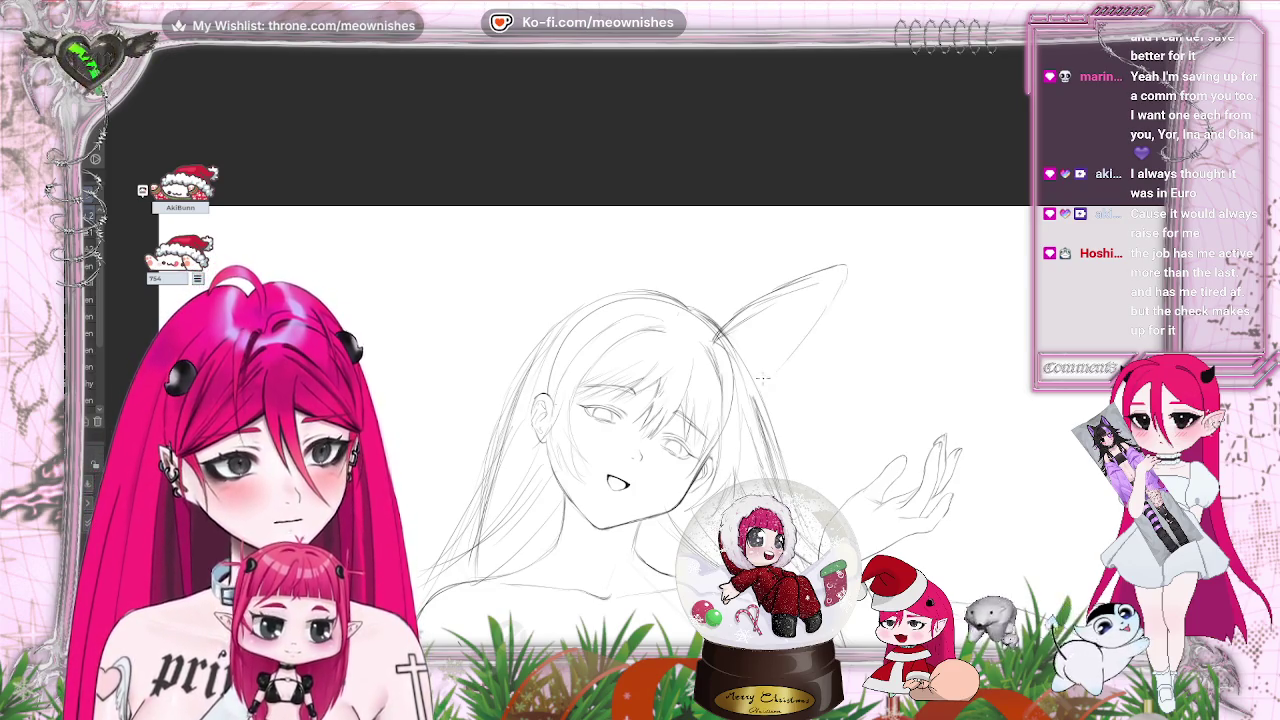
{"action": "left_click_drag", "start_coordinate": [772, 362], "coordinate": [818, 320]}
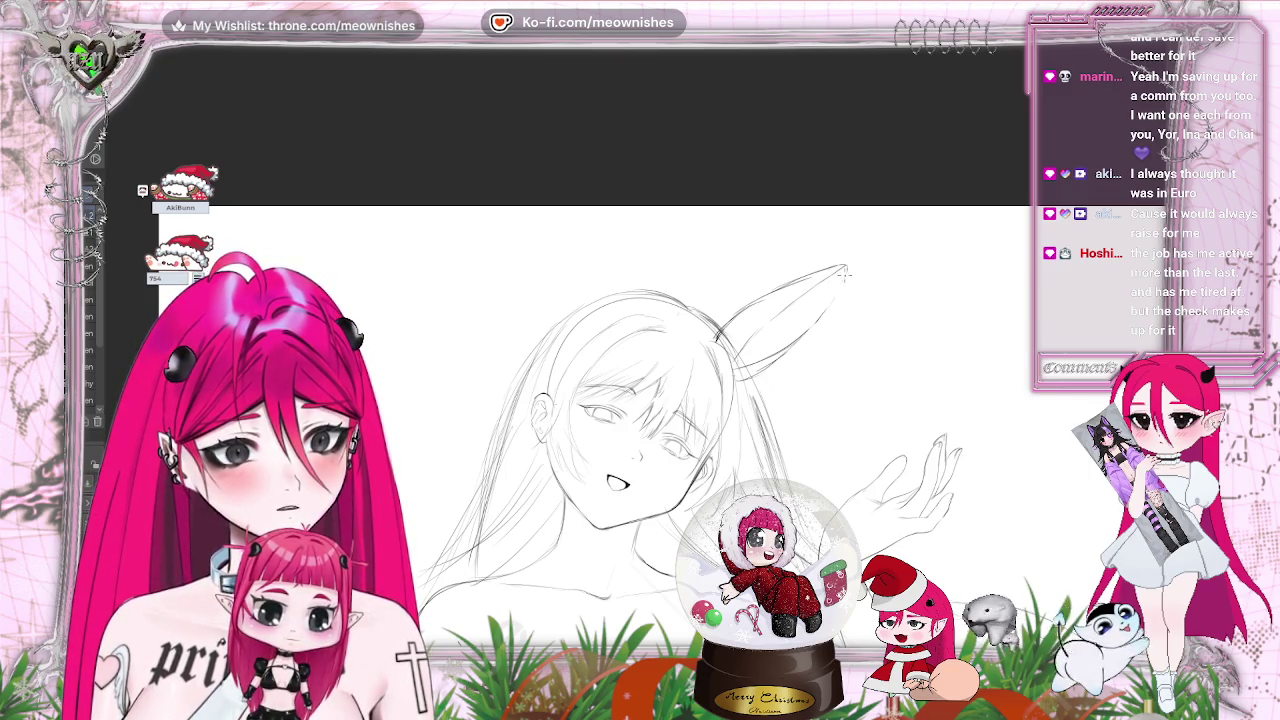
{"action": "key", "text": "ctrl+minus"}
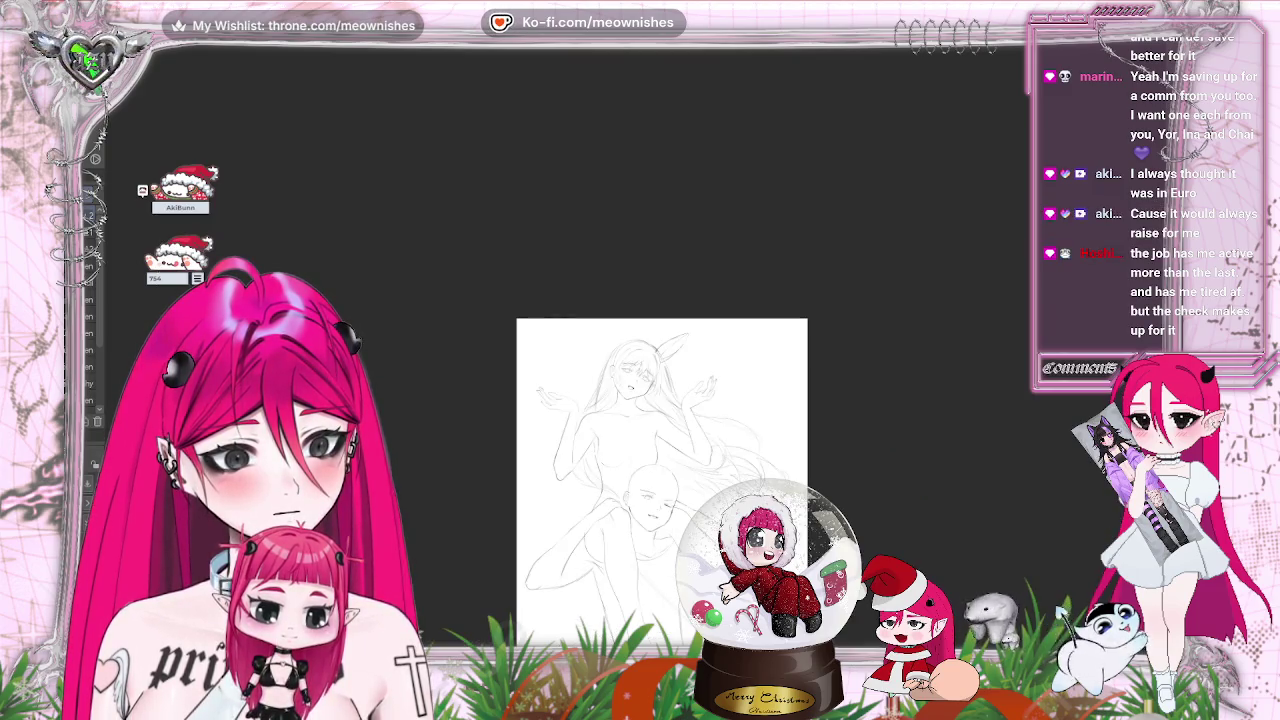
Zoom in and sketch the second ear's outline curving up from the head
{"action": "key", "text": "ctrl+plus"}
{"action": "key", "text": "ctrl+plus"}
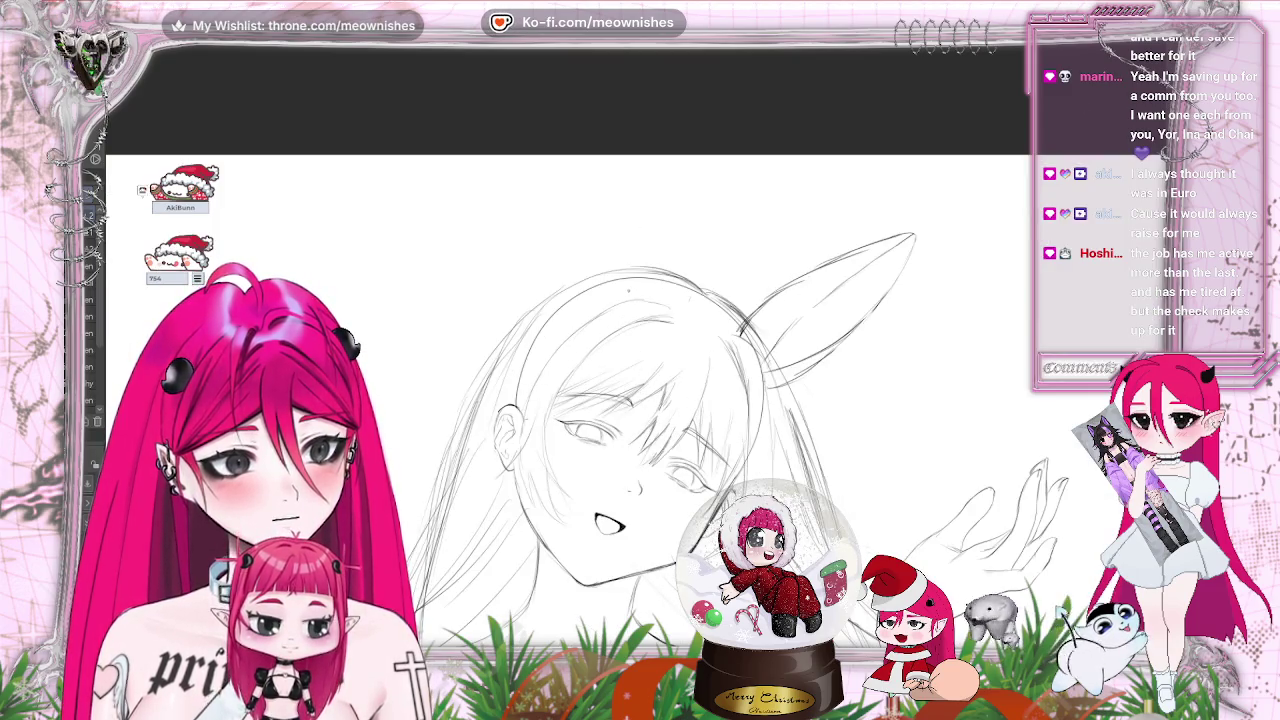
{"action": "left_click_drag", "start_coordinate": [672, 233], "coordinate": [617, 298]}
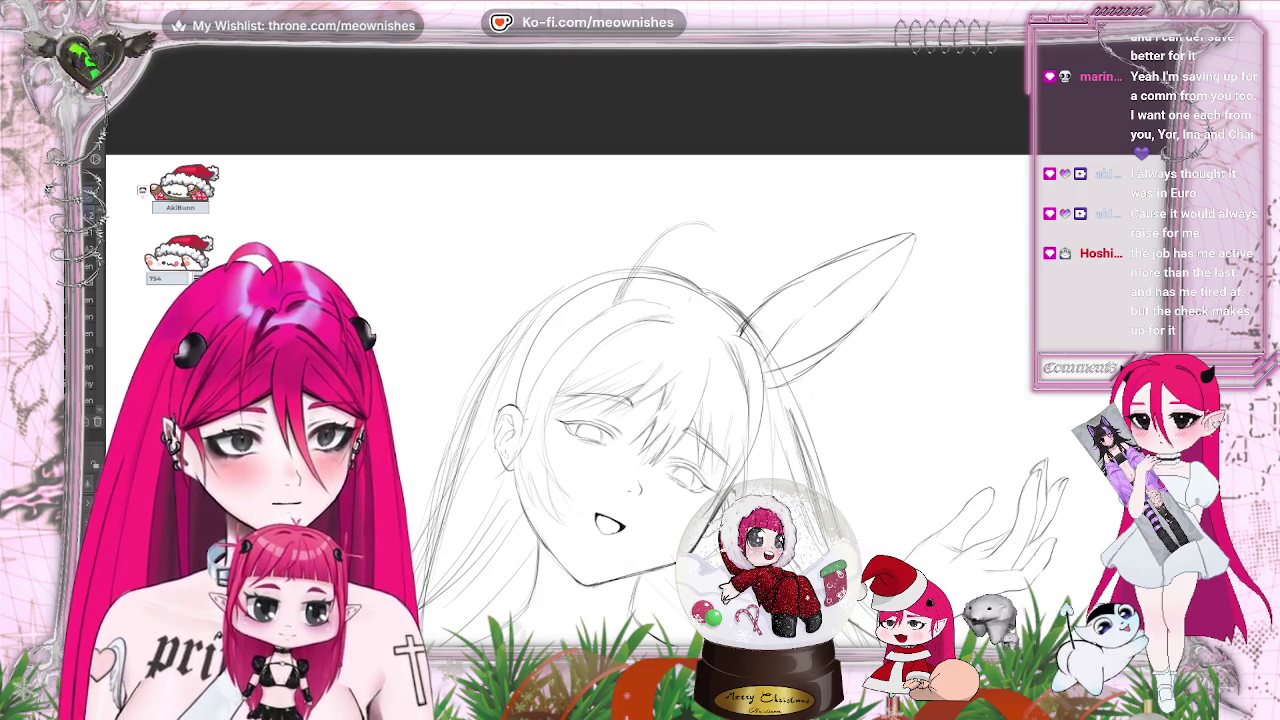
{"action": "left_click_drag", "start_coordinate": [678, 225], "coordinate": [630, 274]}
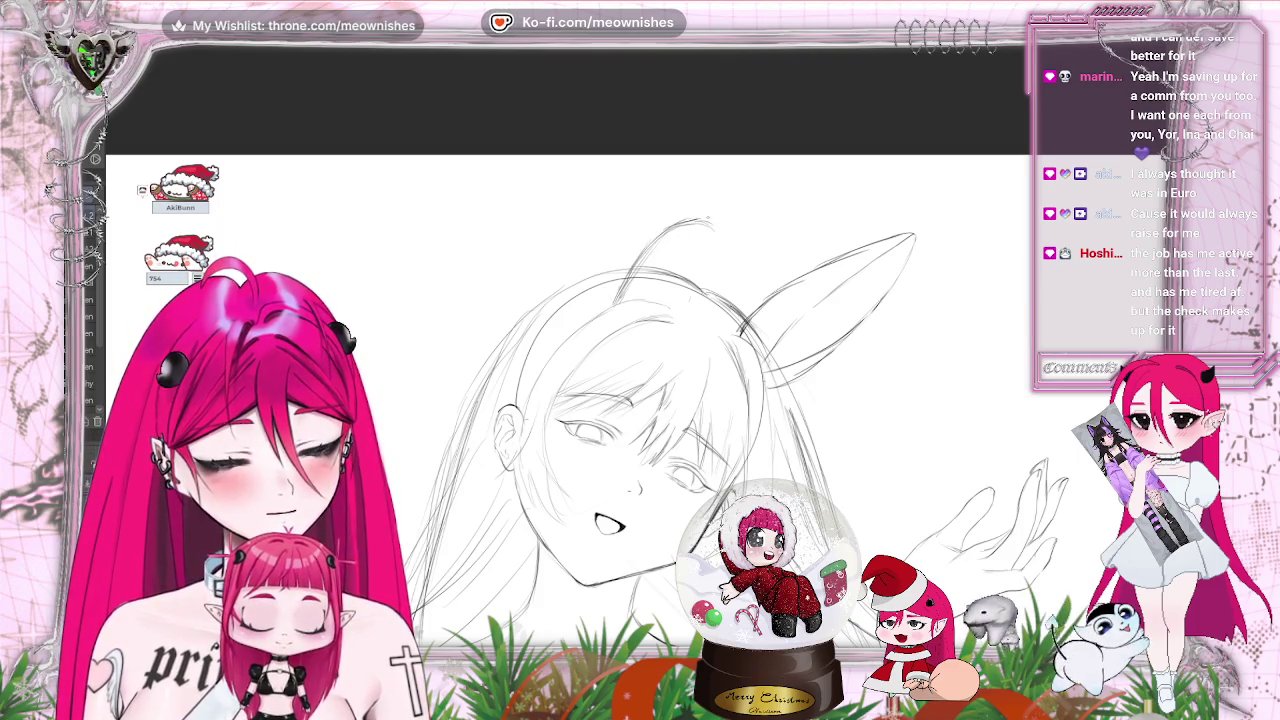
{"action": "mouse_move", "coordinate": [735, 232]}
{"action": "left_mouse_down"}
{"action": "mouse_move", "coordinate": [745, 270]}
{"action": "mouse_move", "coordinate": [692, 276]}
{"action": "left_mouse_up"}
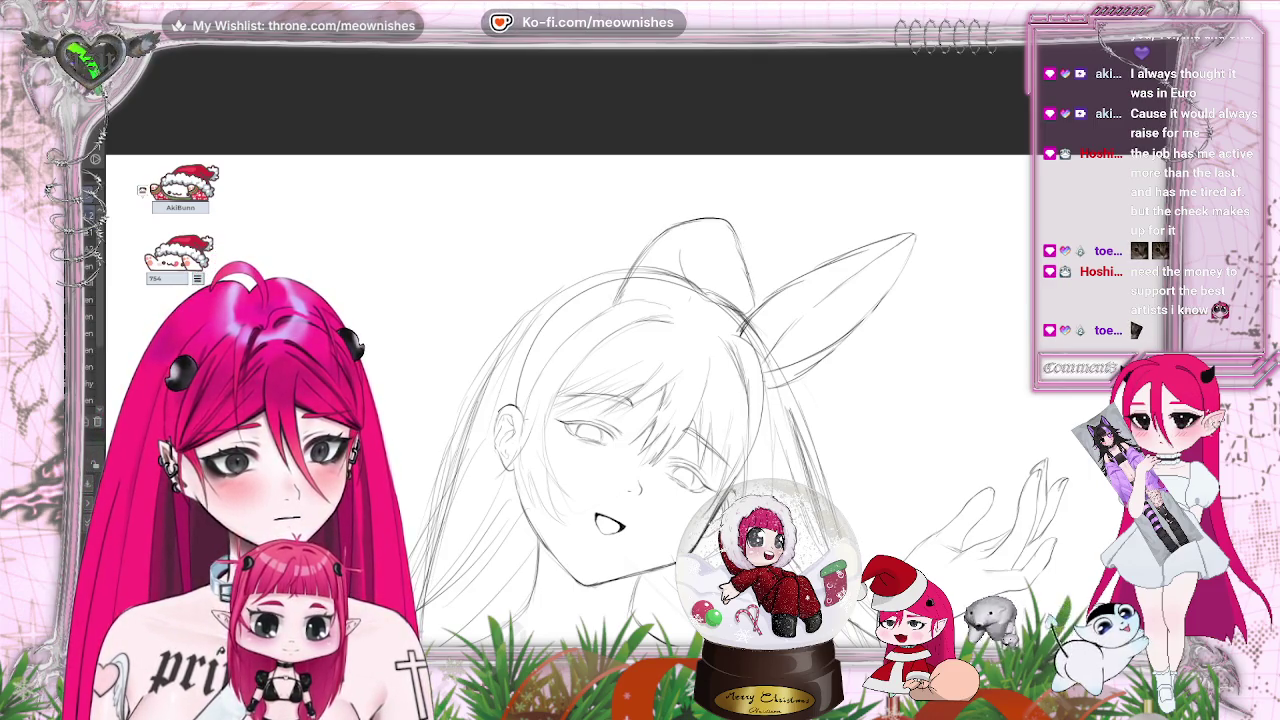
Mirror the canvas to check balance, clean up the stray line, then flip back and refine the head
{"action": "key", "text": "m"}
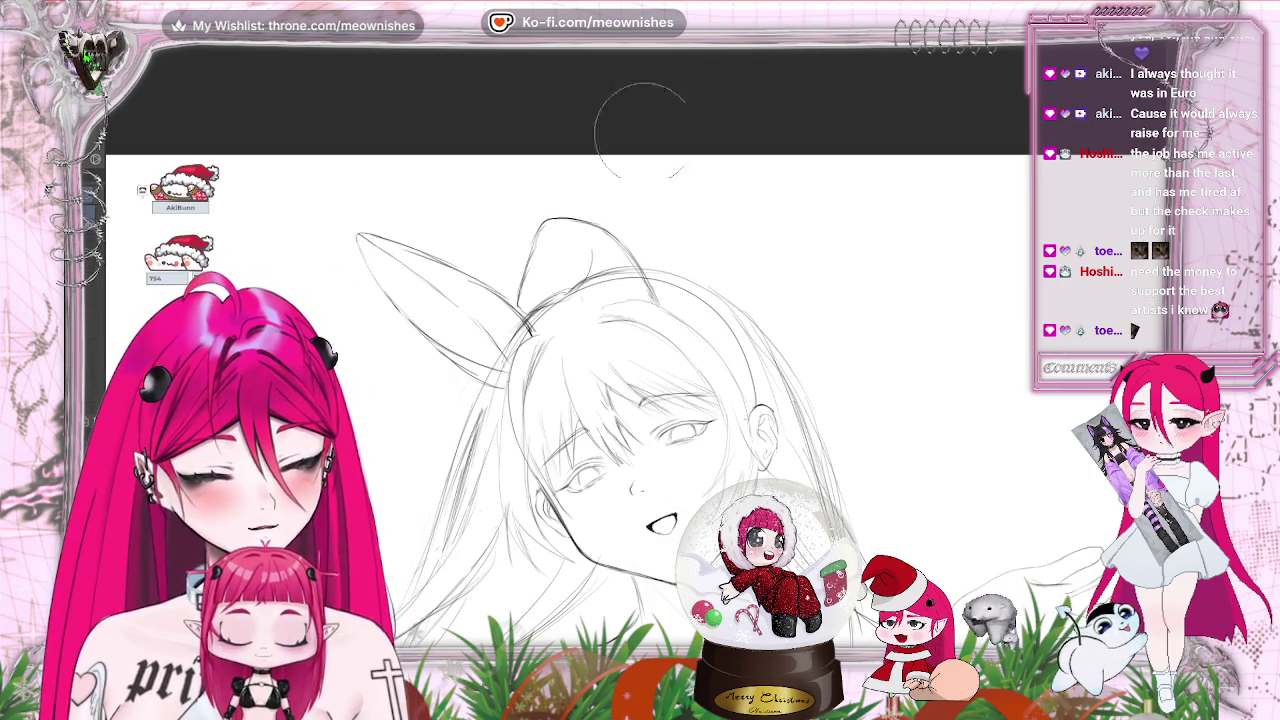
{"action": "left_click_drag", "start_coordinate": [597, 225], "coordinate": [640, 260]}
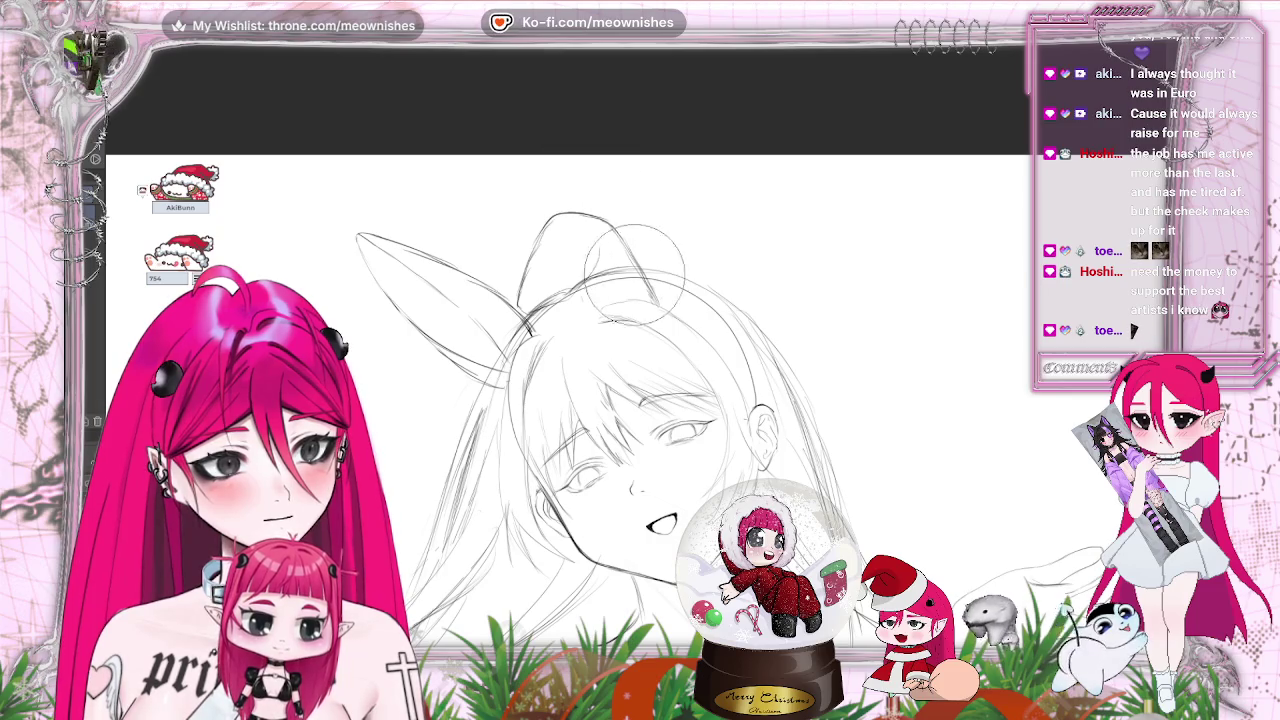
{"action": "key", "text": "m"}
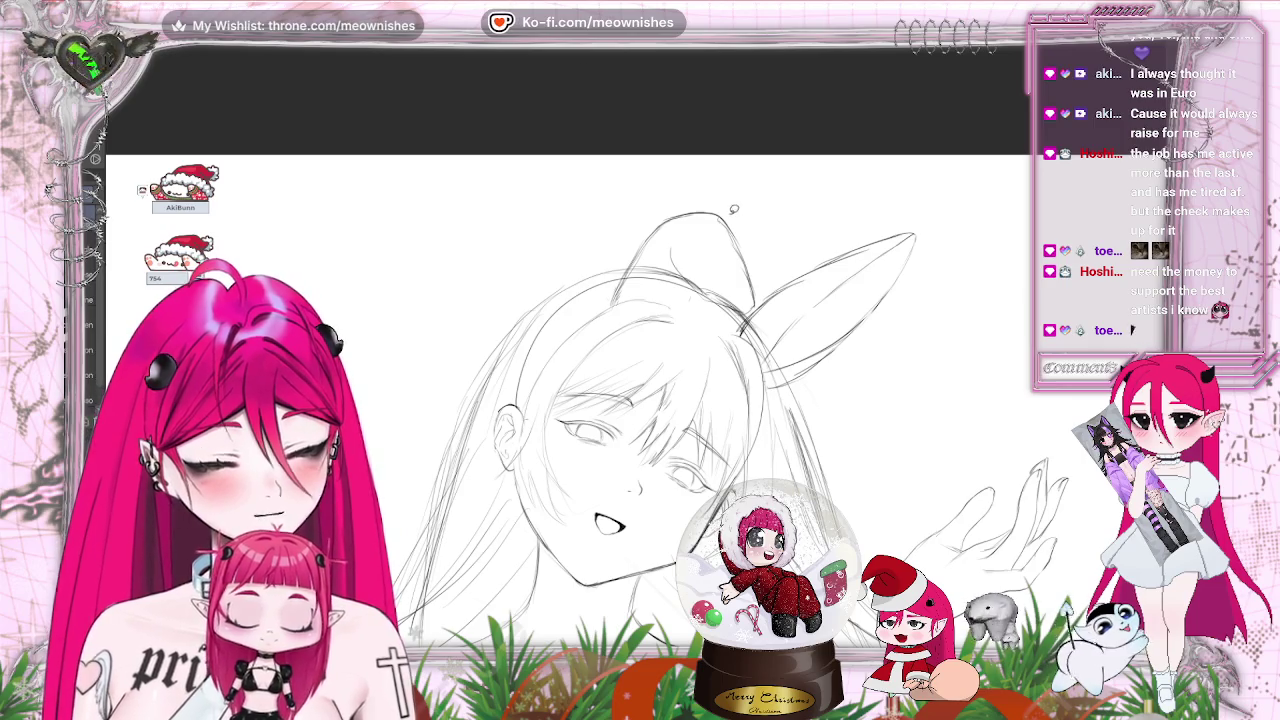
{"action": "left_click_drag", "start_coordinate": [614, 207], "coordinate": [612, 352]}
{"action": "left_click_drag", "start_coordinate": [766, 300], "coordinate": [761, 212]}
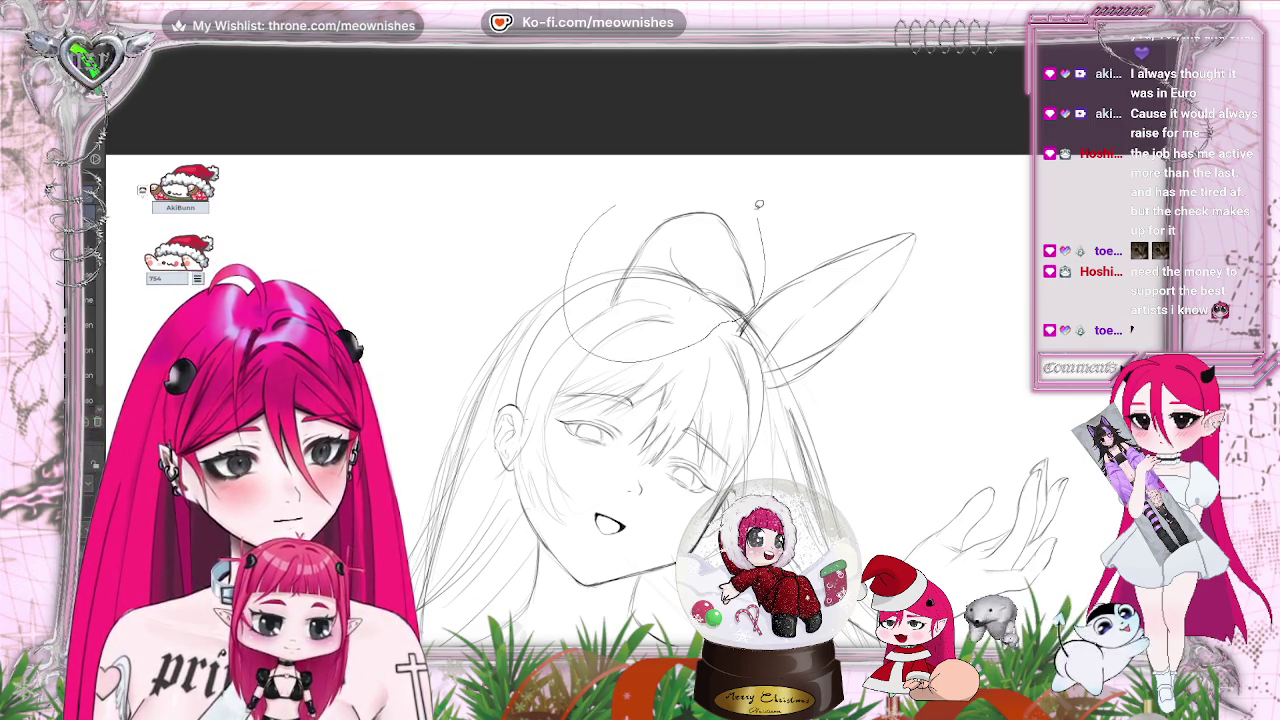
Lasso the hair bun, rotate it and nudge it up and right, then confirm the transform
{"action": "left_click_drag", "start_coordinate": [667, 177], "coordinate": [600, 209]}
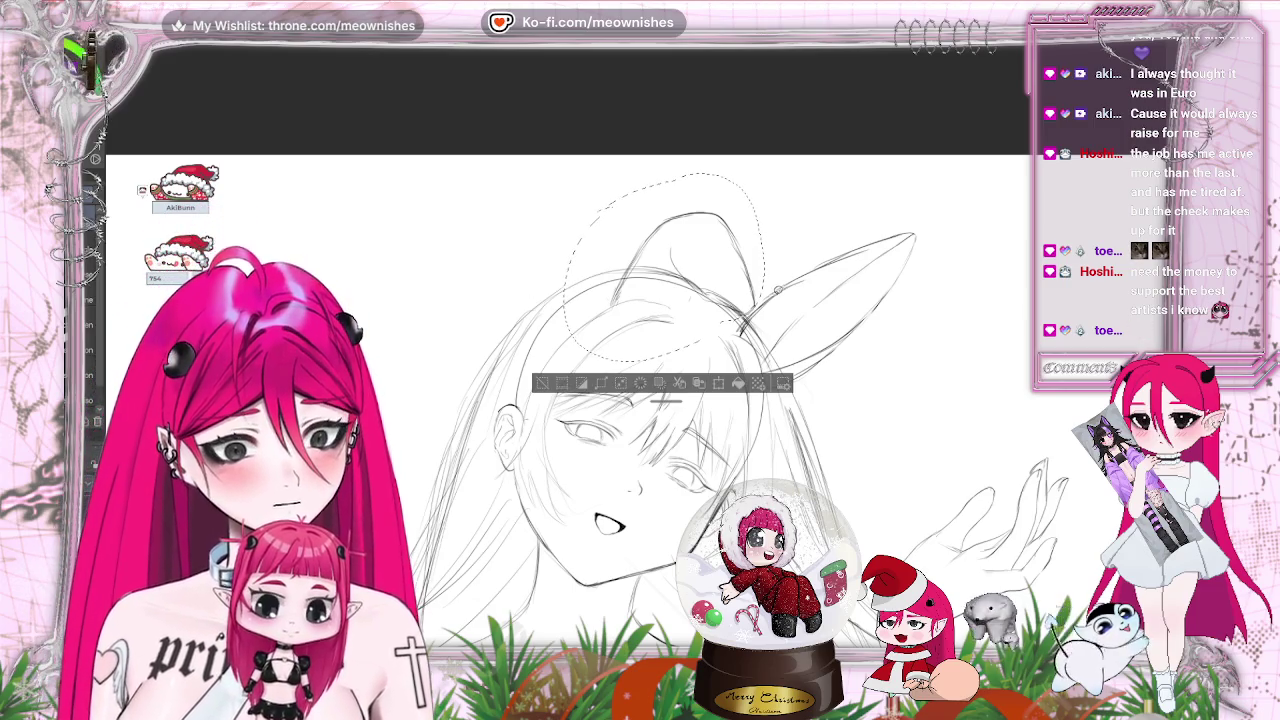
{"action": "left_click", "coordinate": [721, 386]}
{"action": "mouse_move", "coordinate": [823, 206]}
{"action": "left_mouse_down"}
{"action": "mouse_move", "coordinate": [684, 256]}
{"action": "mouse_move", "coordinate": [827, 194]}
{"action": "left_mouse_up"}
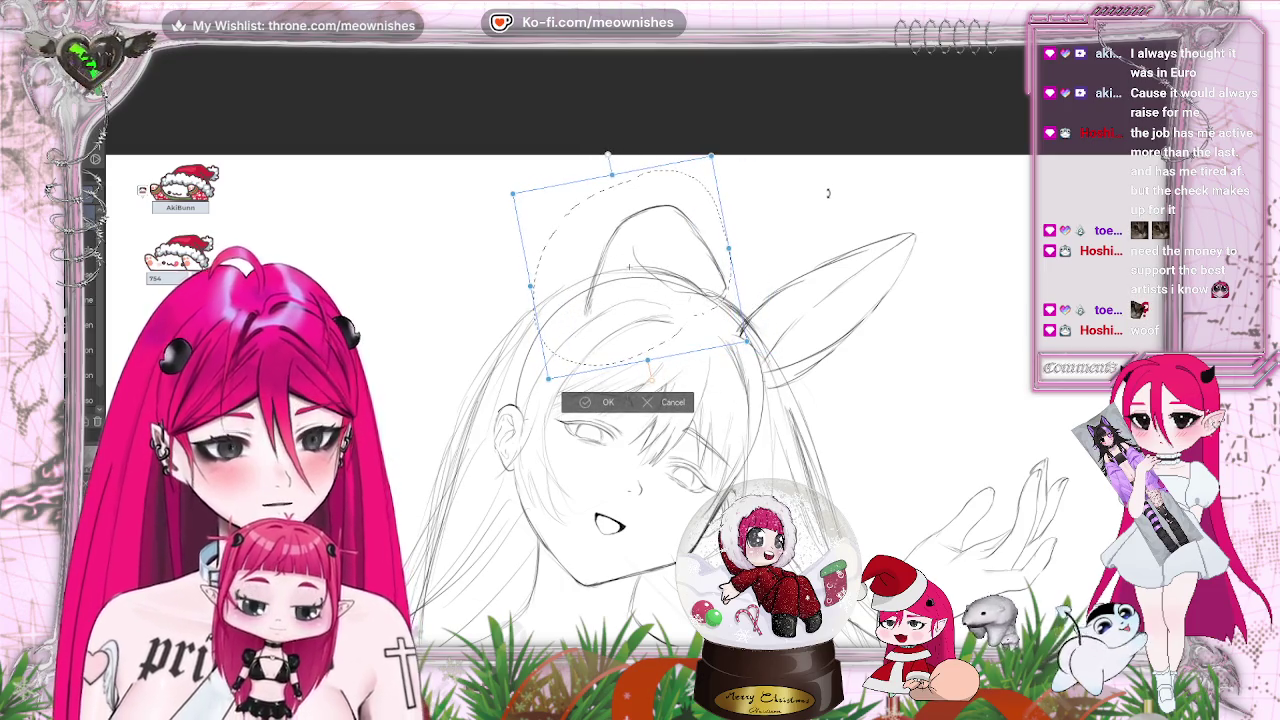
{"action": "left_click_drag", "start_coordinate": [708, 324], "coordinate": [719, 318]}
{"action": "left_click", "coordinate": [591, 399]}
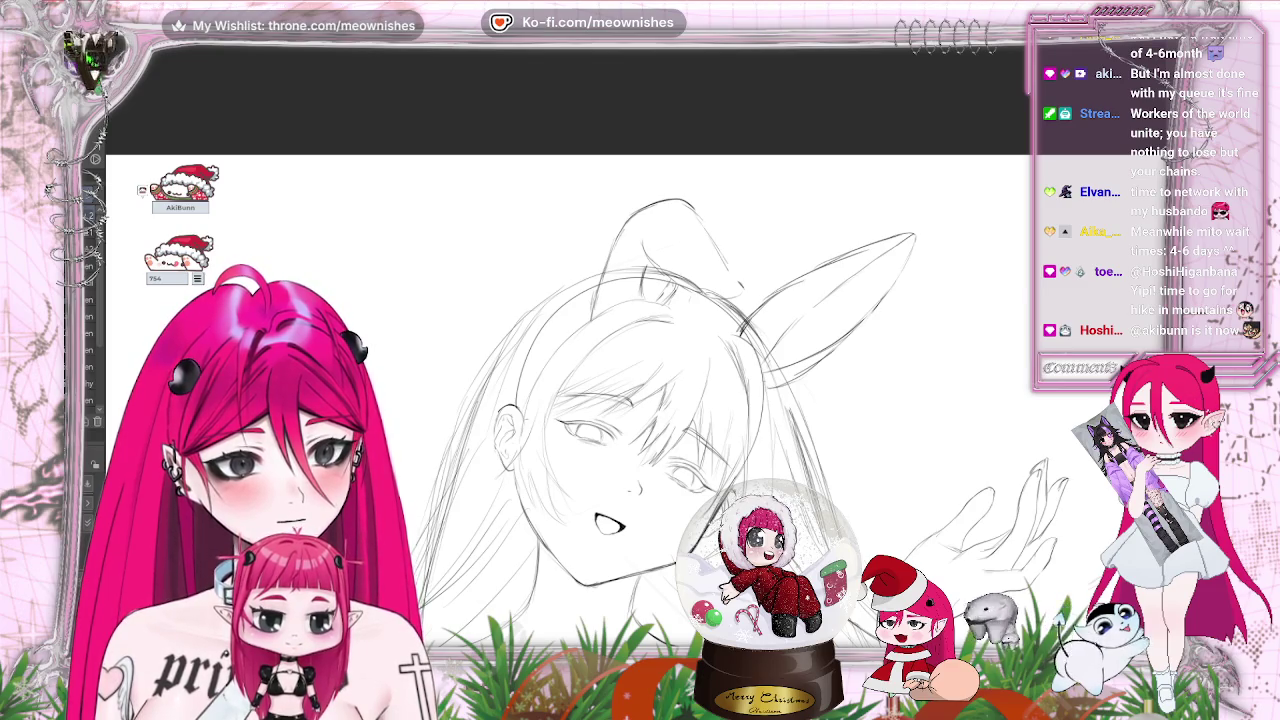
Scroll down the page to bring the lower figure's head into view
{"action": "scroll", "coordinate": [631, 359], "scroll_direction": "down", "scroll_amount": 3}
{"action": "scroll", "coordinate": [631, 359], "scroll_direction": "down", "scroll_amount": 3}
{"action": "scroll", "coordinate": [635, 356], "scroll_direction": "up", "scroll_amount": 3}
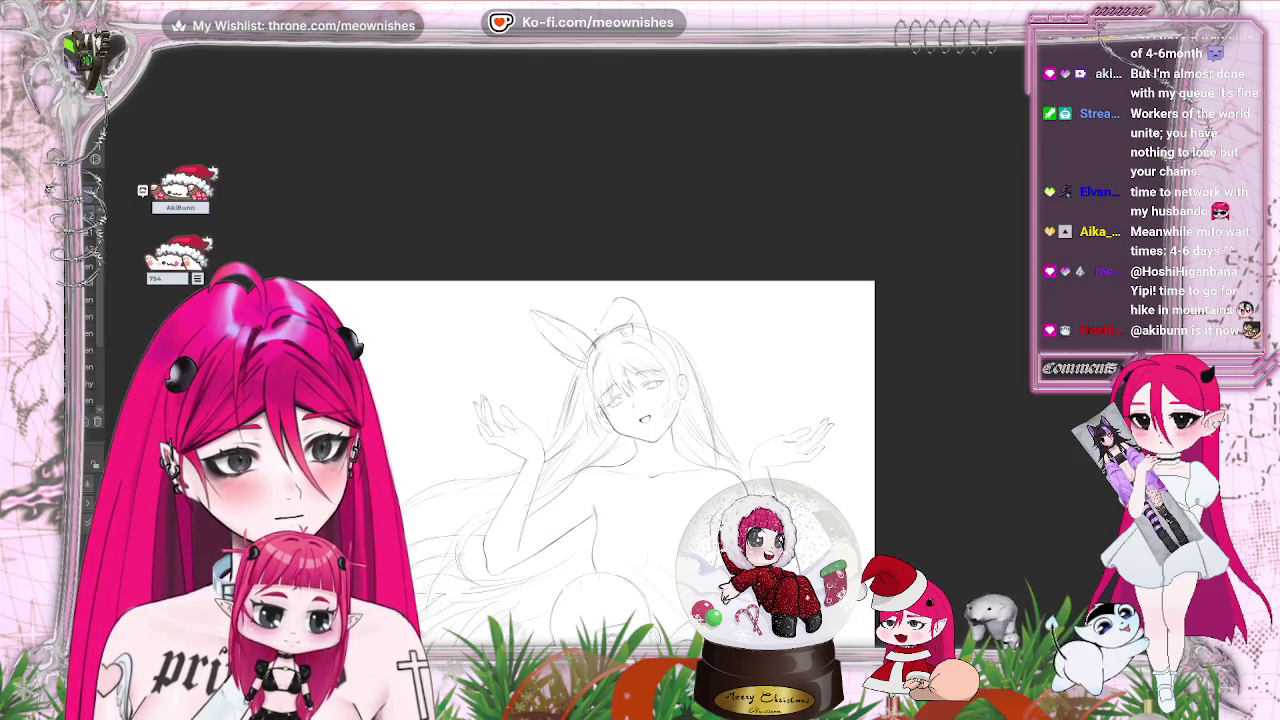
{"action": "scroll", "coordinate": [583, 420], "scroll_direction": "down", "scroll_amount": 3}
{"action": "scroll", "coordinate": [583, 380], "scroll_direction": "down", "scroll_amount": 1}
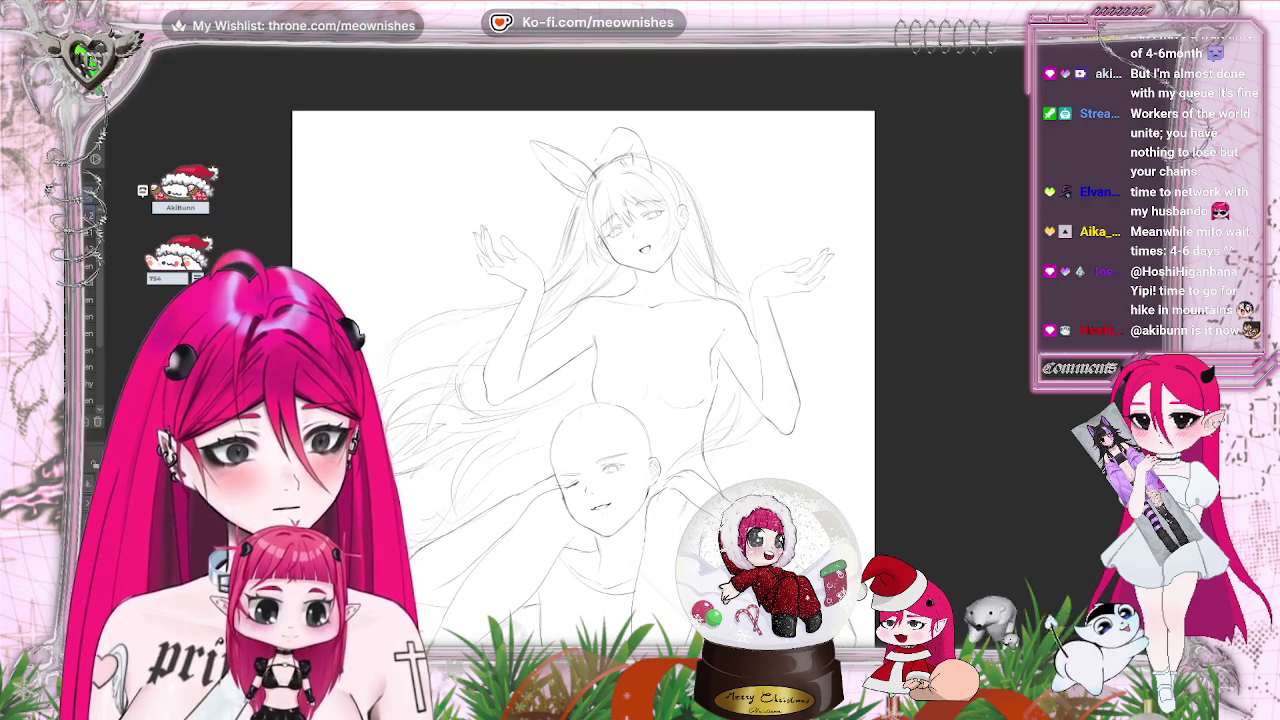
{"action": "scroll", "coordinate": [583, 380], "scroll_direction": "down", "scroll_amount": 3}
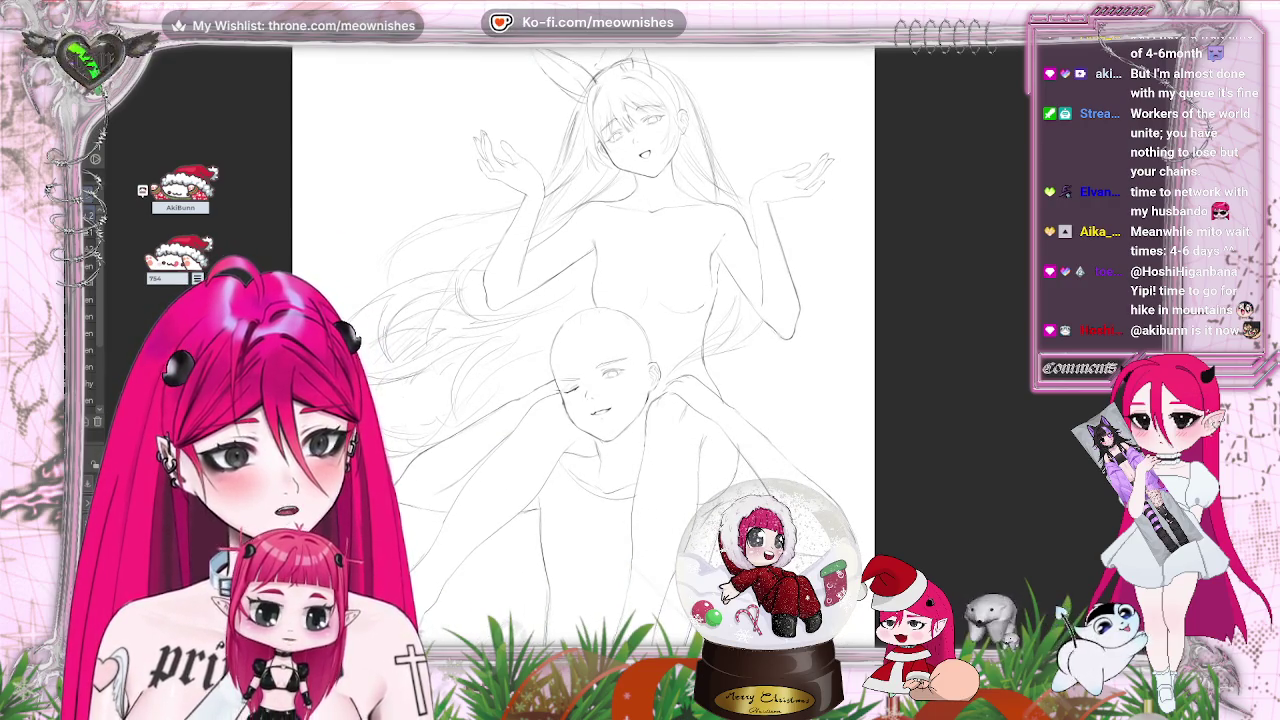
{"action": "scroll", "coordinate": [580, 400], "scroll_direction": "up", "scroll_amount": 3}
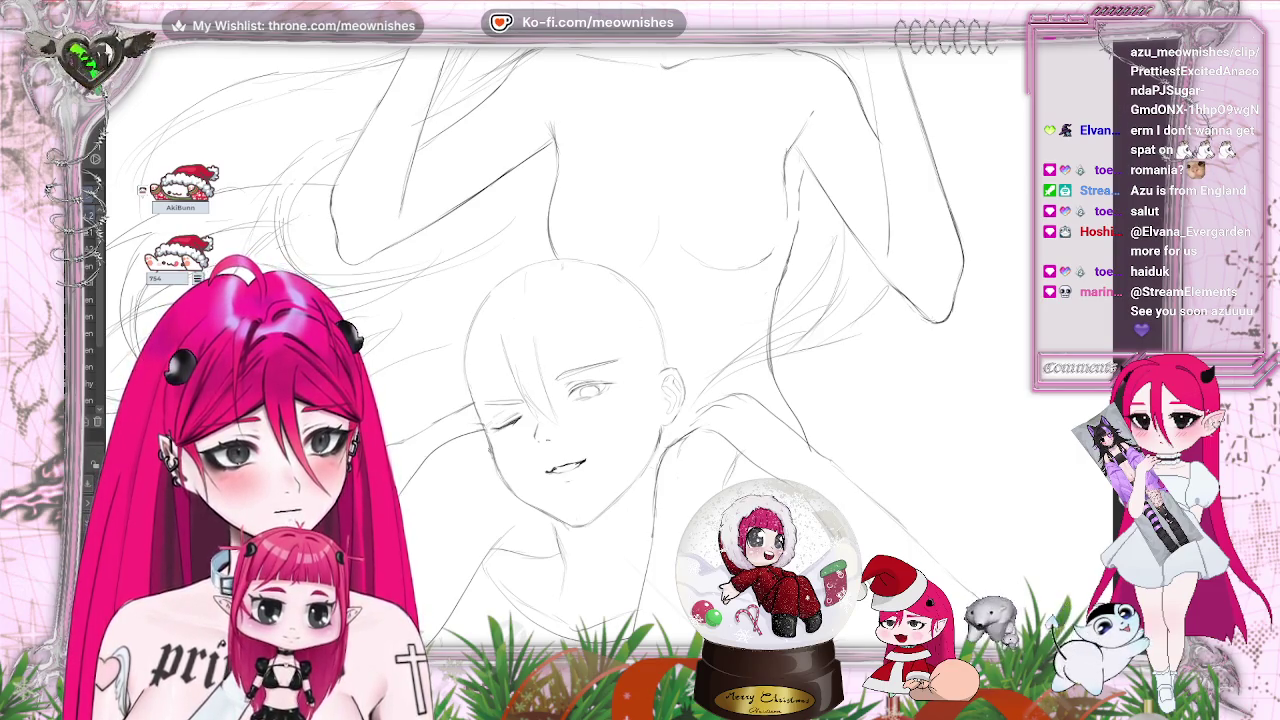
Rotate the canvas clockwise to redraw the toothy smile, then rotate it back upright
{"action": "scroll", "coordinate": [560, 380], "scroll_direction": "down", "scroll_amount": 3}
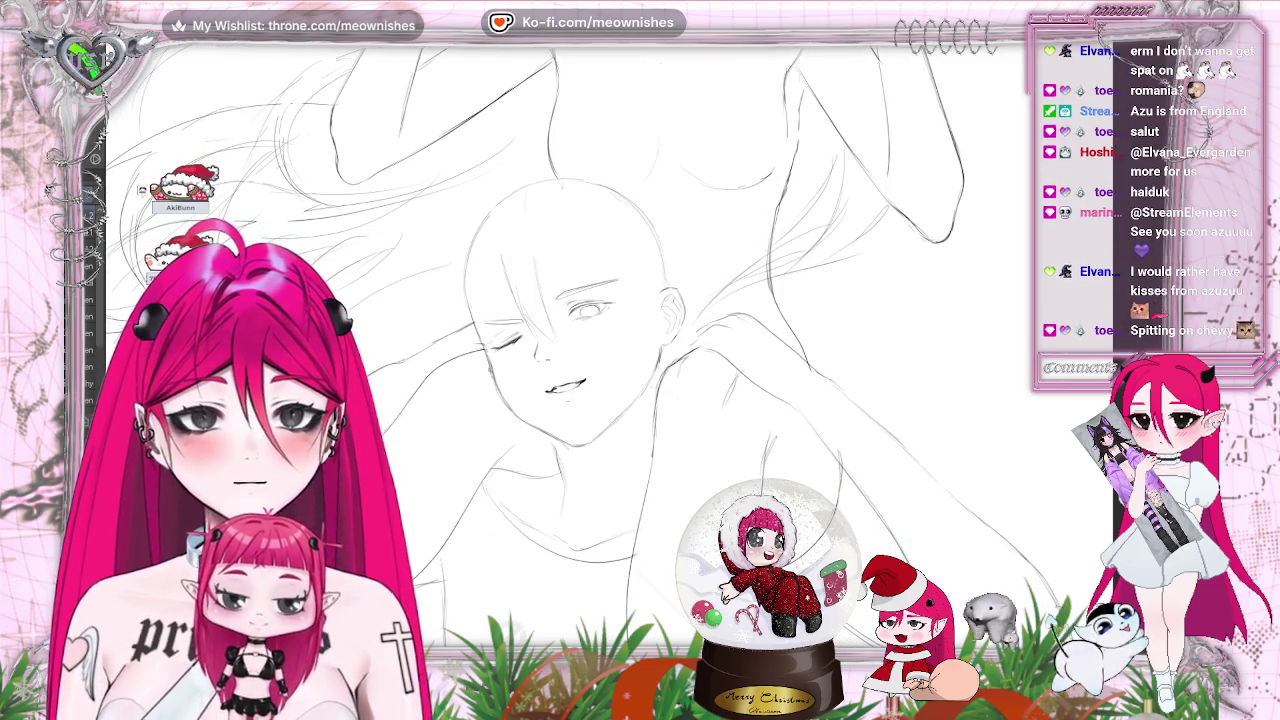
{"action": "scroll", "coordinate": [560, 320], "scroll_direction": "down", "scroll_amount": 1}
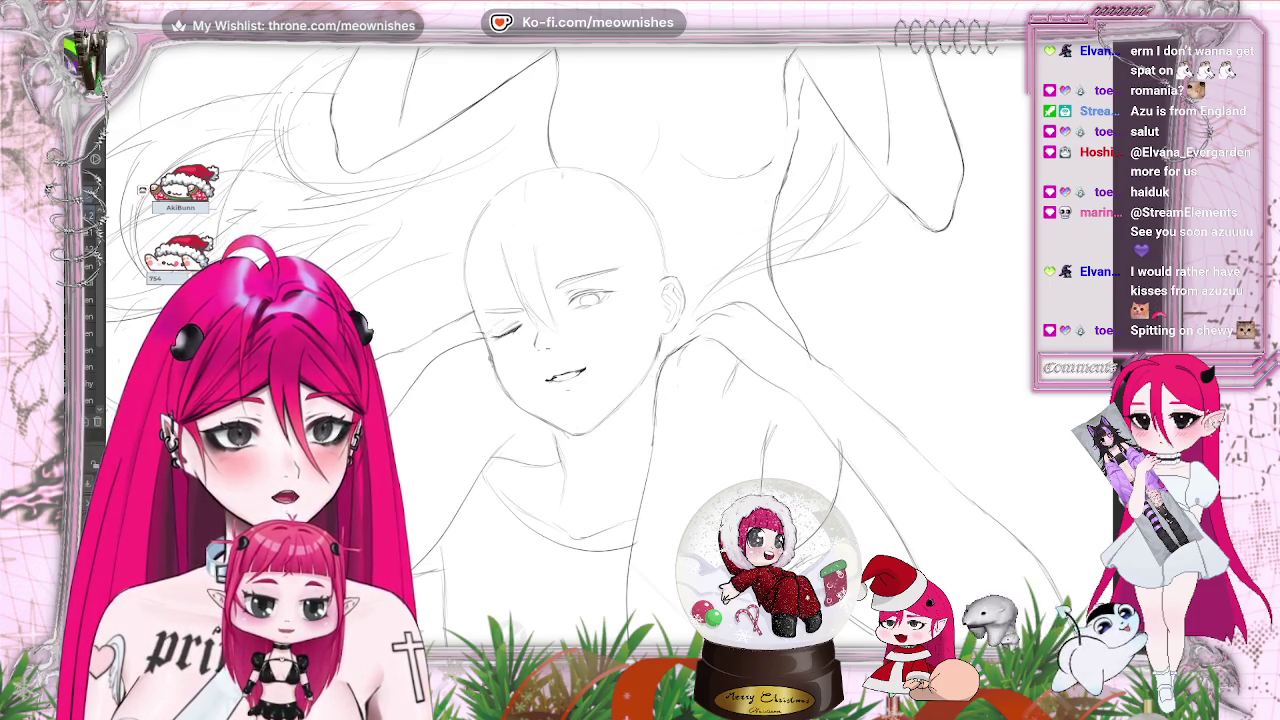
{"action": "key", "text": "asciicircum"}
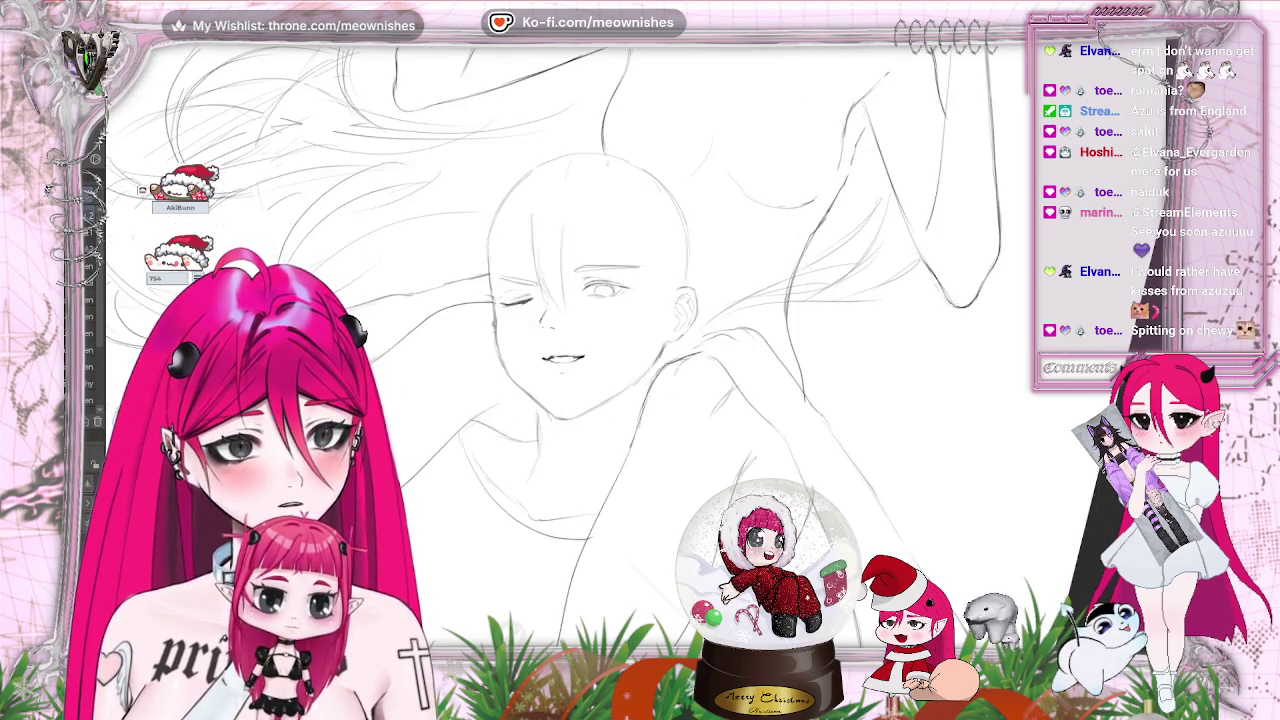
{"action": "key", "text": "minus"}
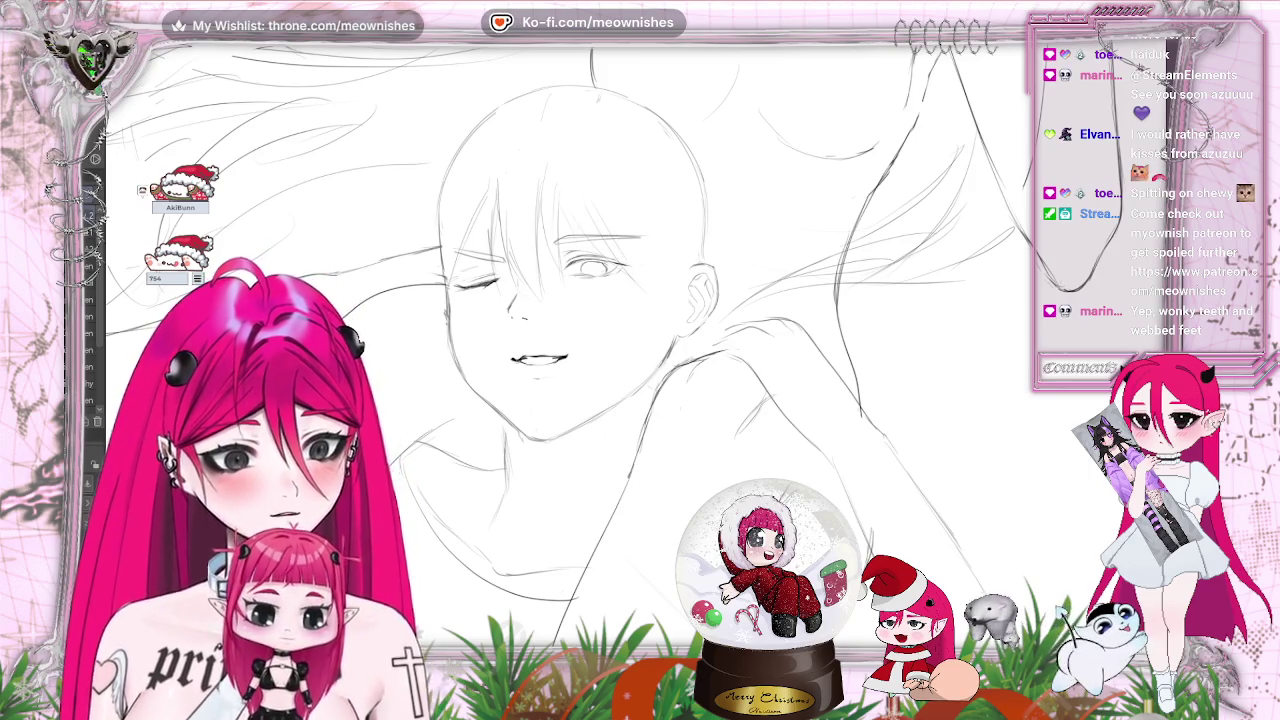
Lasso the winking figure's eyes and upper face, then squash them shorter with Ctrl+T
{"action": "left_click_drag", "start_coordinate": [494, 174], "coordinate": [600, 142]}
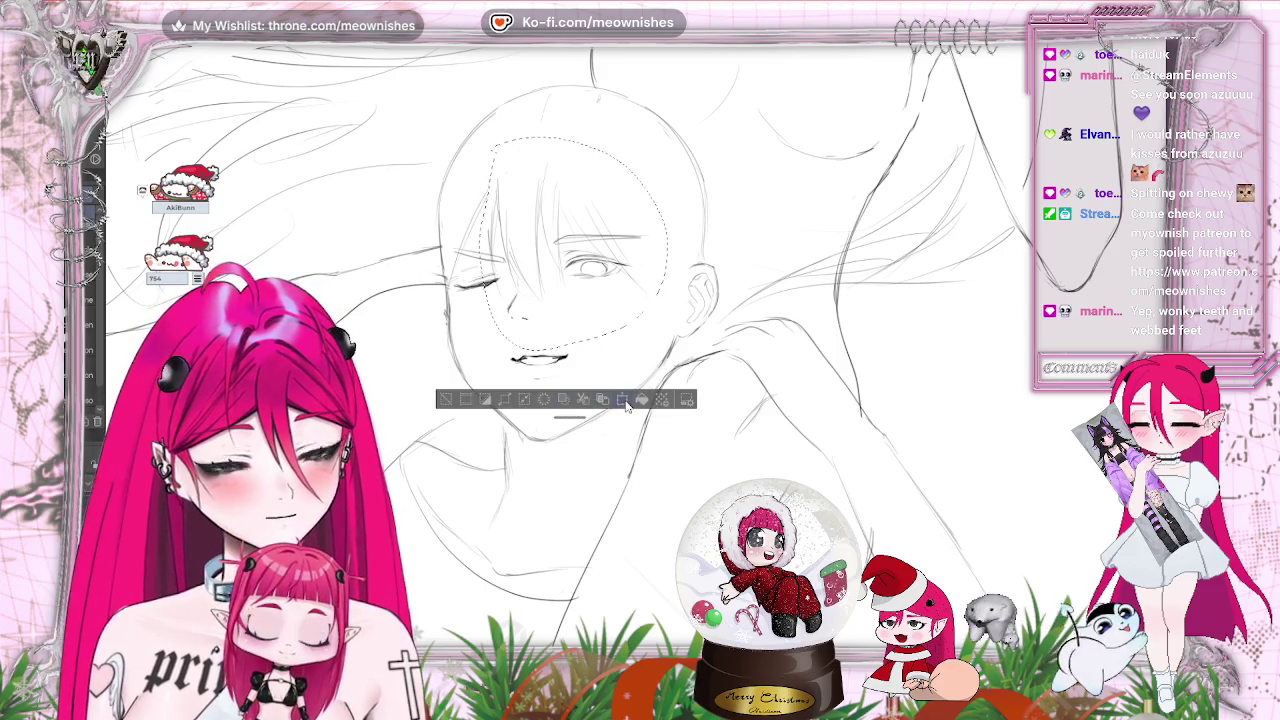
{"action": "key", "text": "ctrl+t"}
{"action": "left_click_drag", "start_coordinate": [540, 355], "coordinate": [548, 323]}
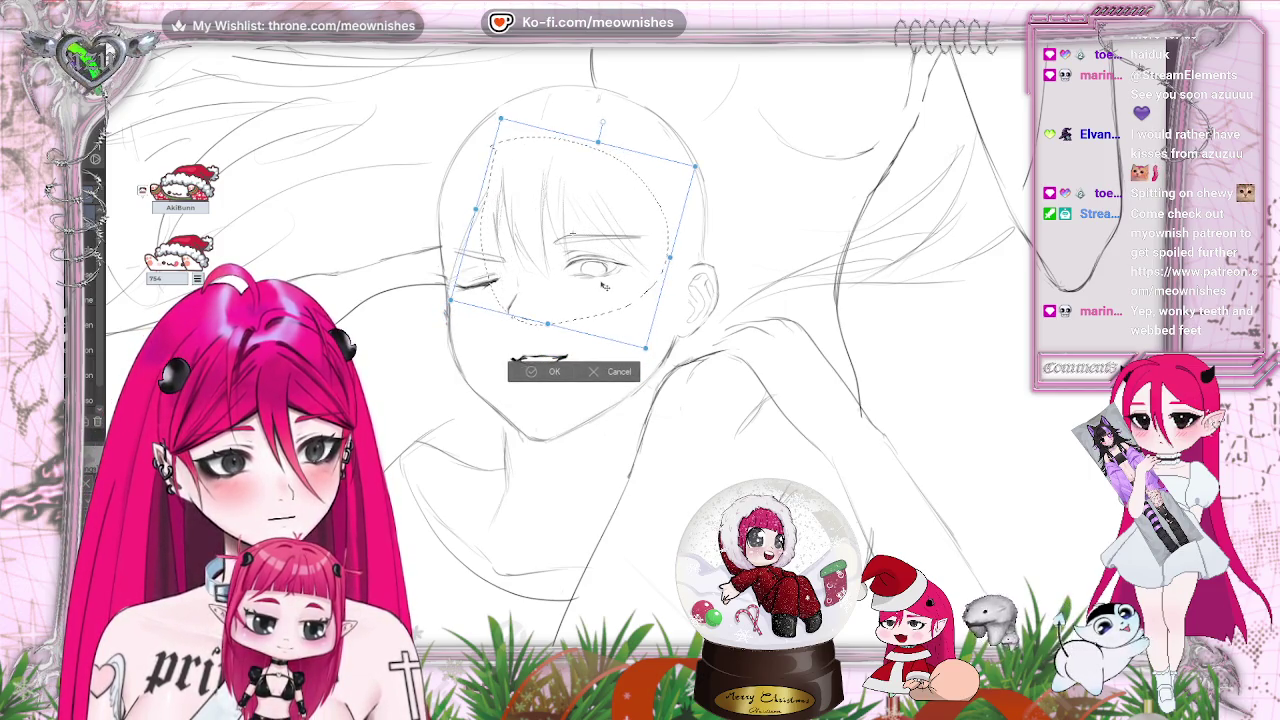
{"action": "left_click_drag", "start_coordinate": [604, 287], "coordinate": [572, 237]}
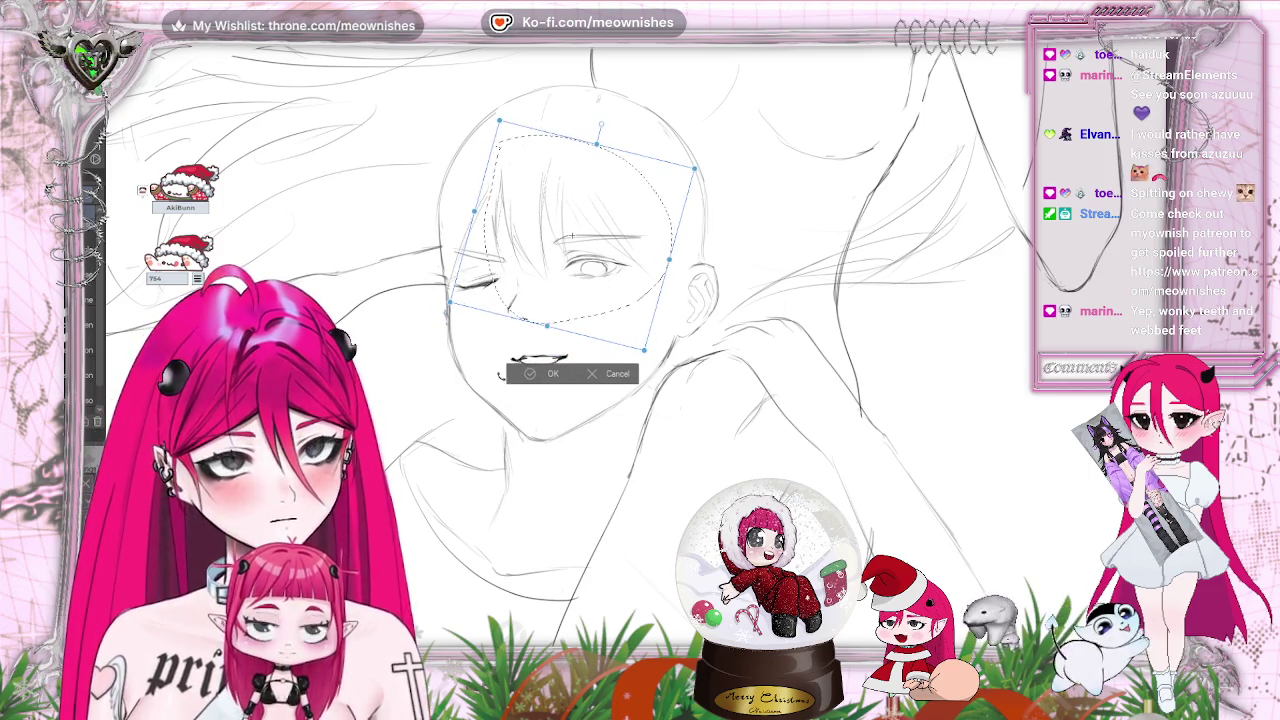
{"action": "left_click", "coordinate": [520, 375]}
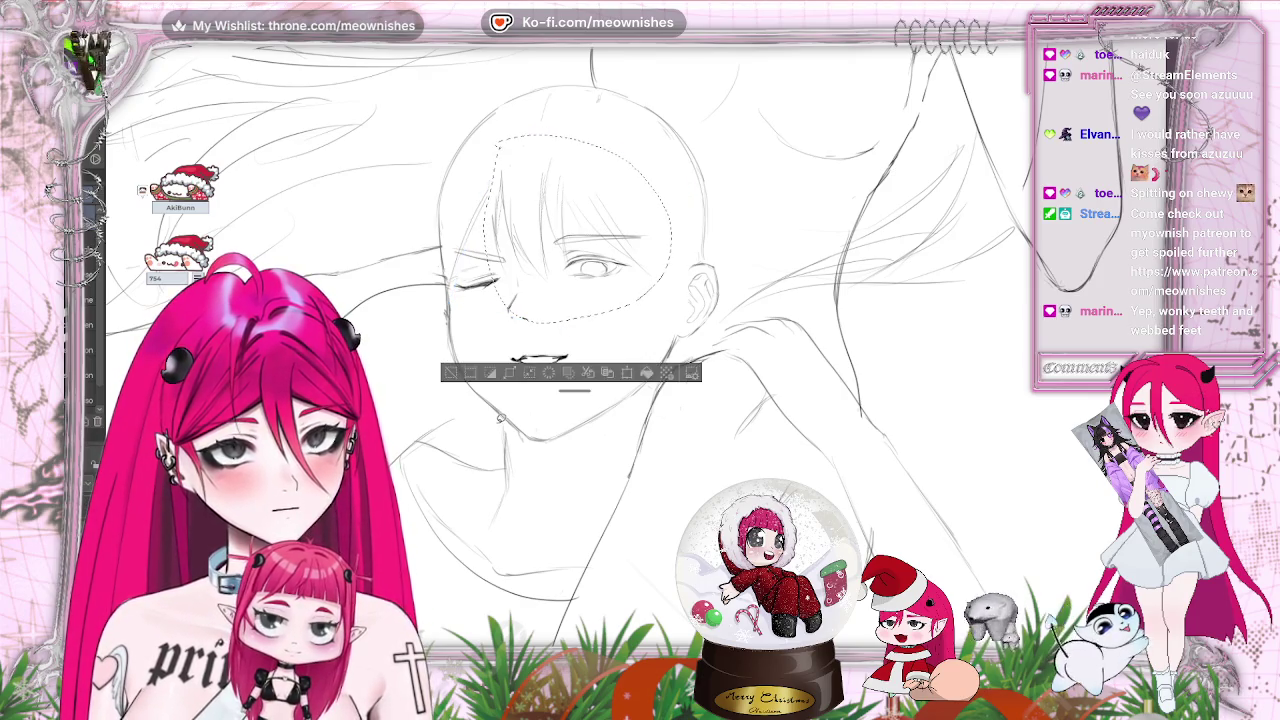
Deselect the reshaped head area with Ctrl+D and scroll the view down
{"action": "key", "text": "ctrl+d"}
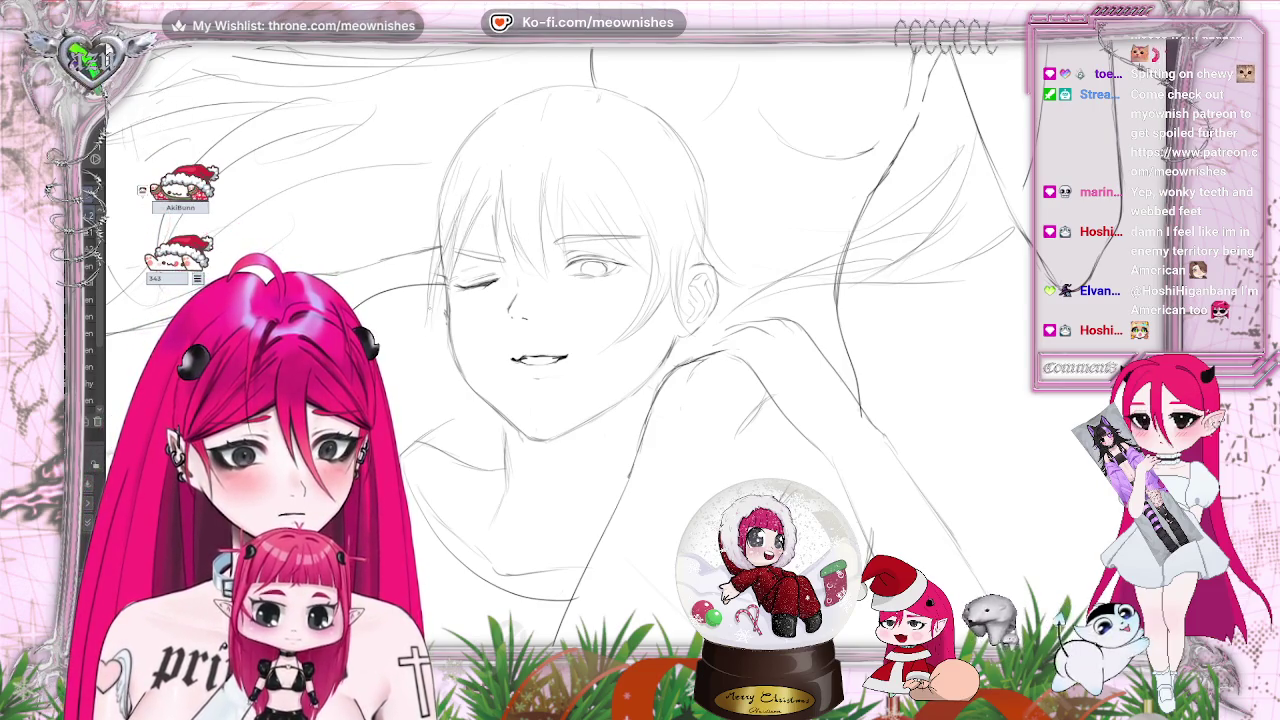
{"action": "scroll", "coordinate": [600, 350], "scroll_direction": "down", "scroll_amount": 5}
Zoom the view out slightly and back in over the winking figure's face
{"action": "scroll", "coordinate": [600, 350], "scroll_direction": "down", "scroll_amount": 2}
{"action": "scroll", "coordinate": [600, 350], "scroll_direction": "up", "scroll_amount": 6}
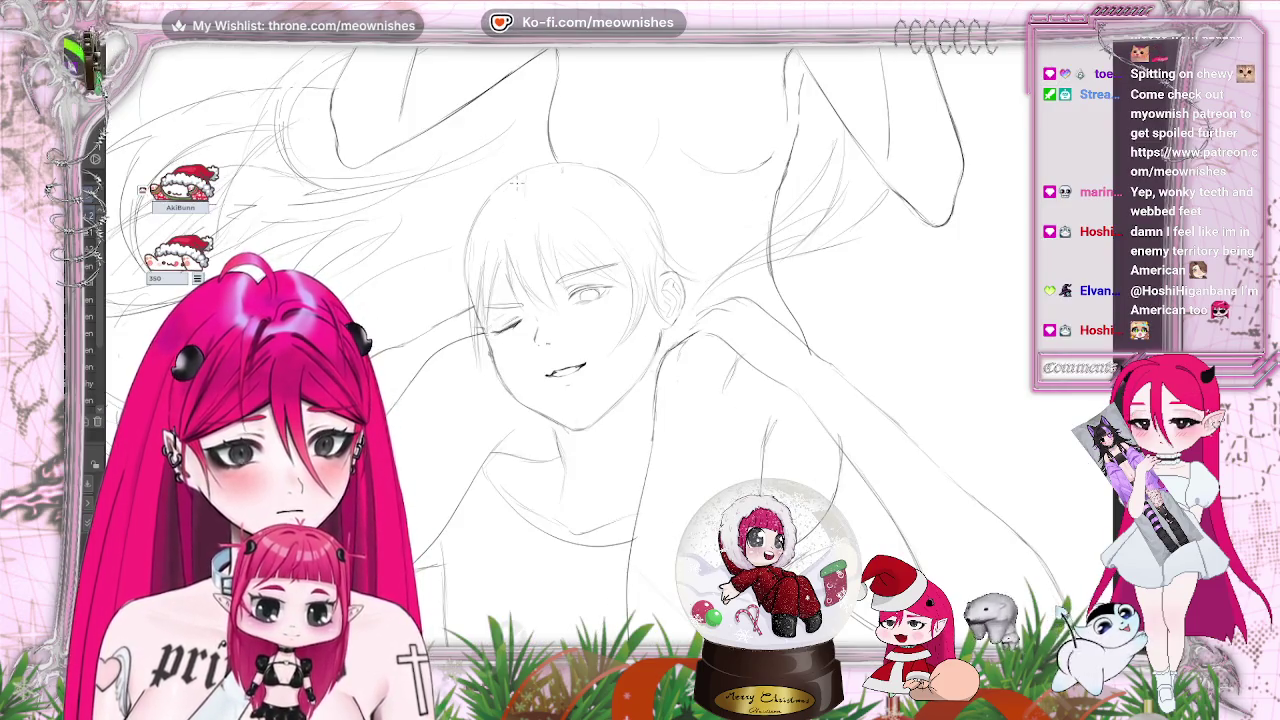